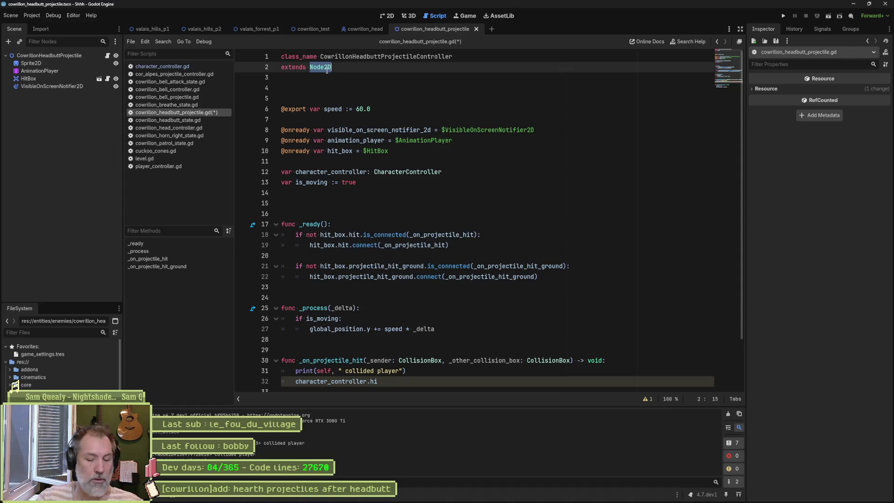
# Make the projectile script extend CharacterController, deleting the animation_player, hit_box and character_controller.hi lines.
pyautogui.write('Chara')
pyautogui.press('Return')
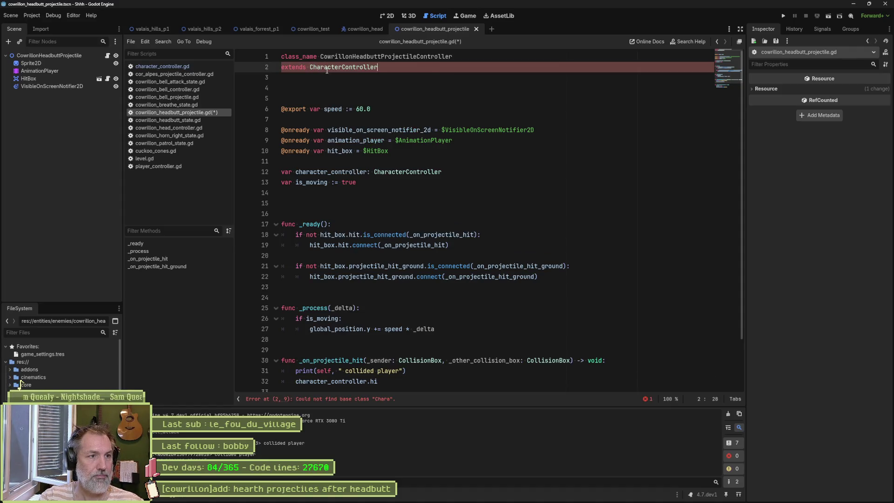
pyautogui.click(362, 140)
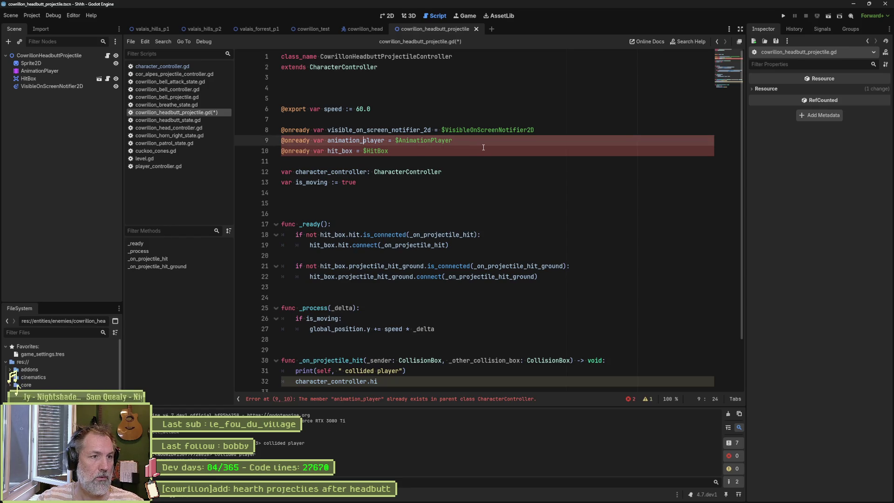
pyautogui.hotkey('ctrl', 'shift', 'k')
pyautogui.hotkey('ctrl', 'shift', 'k')
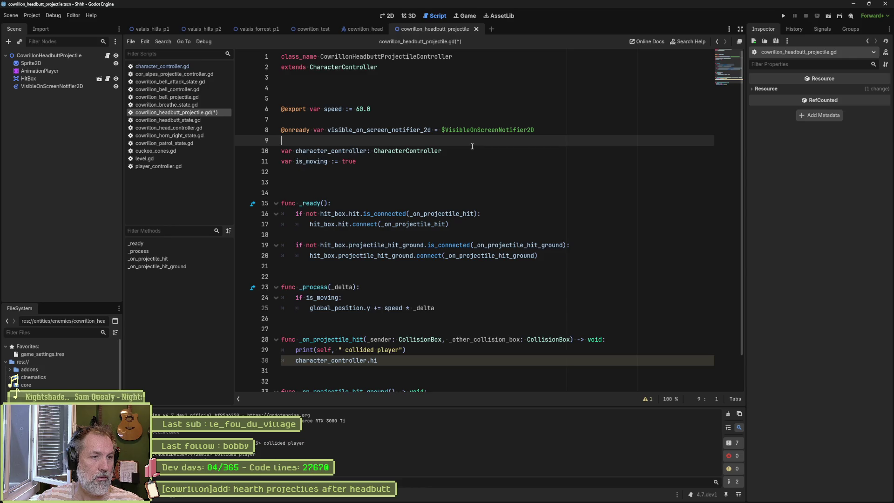
pyautogui.click(394, 358)
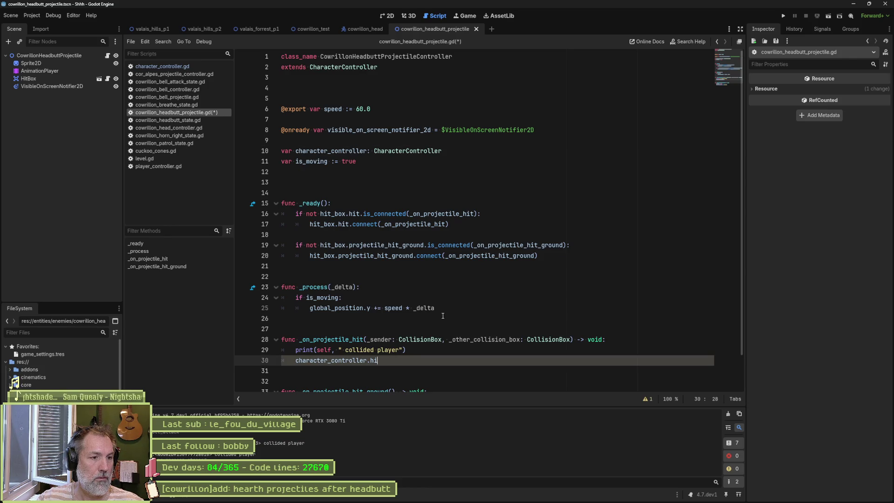
pyautogui.hotkey('ctrl', 'shift', 'k')
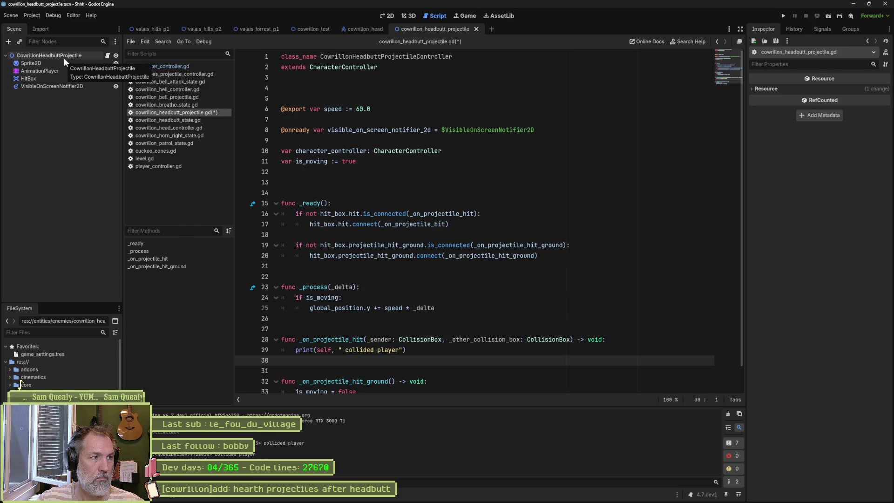
# Set the HitBox's Character Controller to CowrillonHeadbuttProjectile and save the script.
pyautogui.click(53, 77)
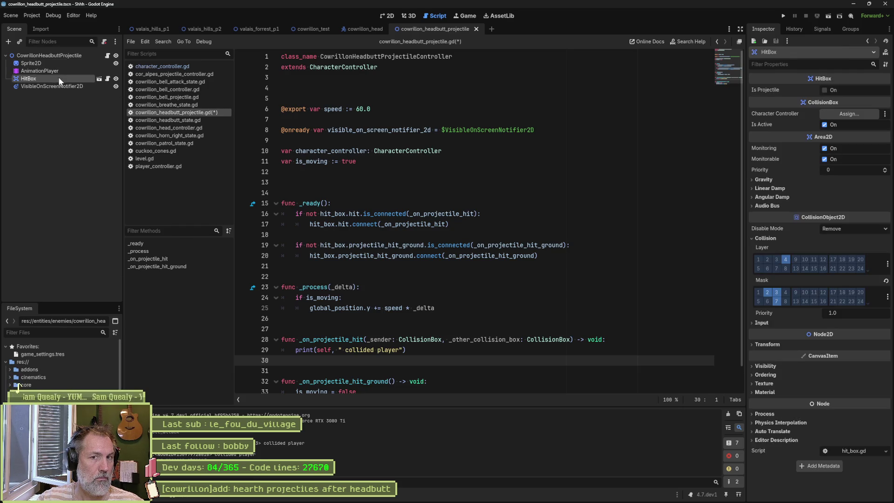
pyautogui.click(848, 113)
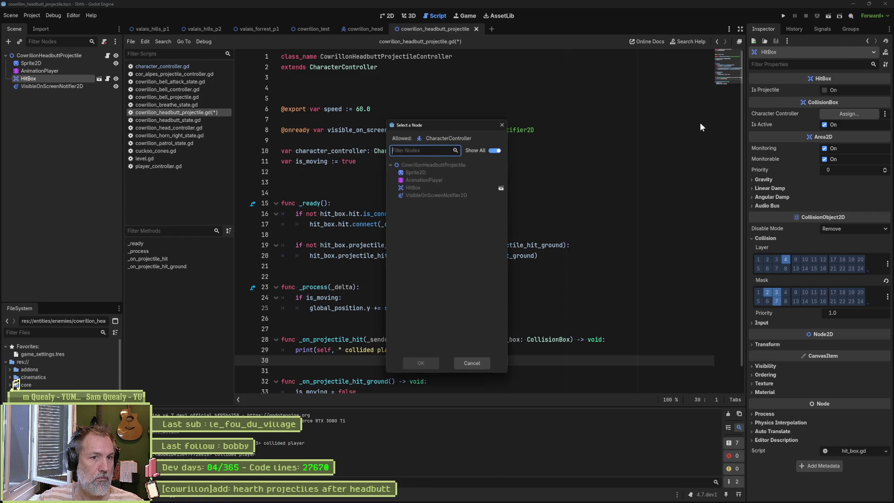
pyautogui.doubleClick(418, 165)
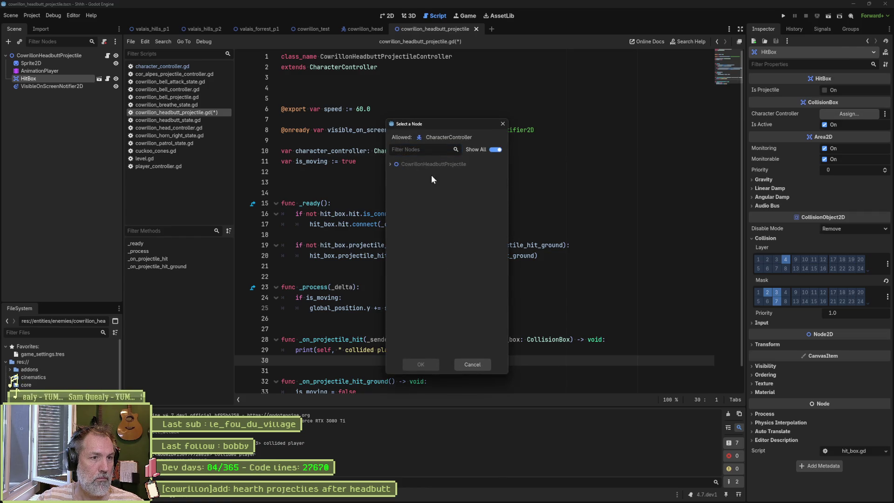
pyautogui.doubleClick(398, 163)
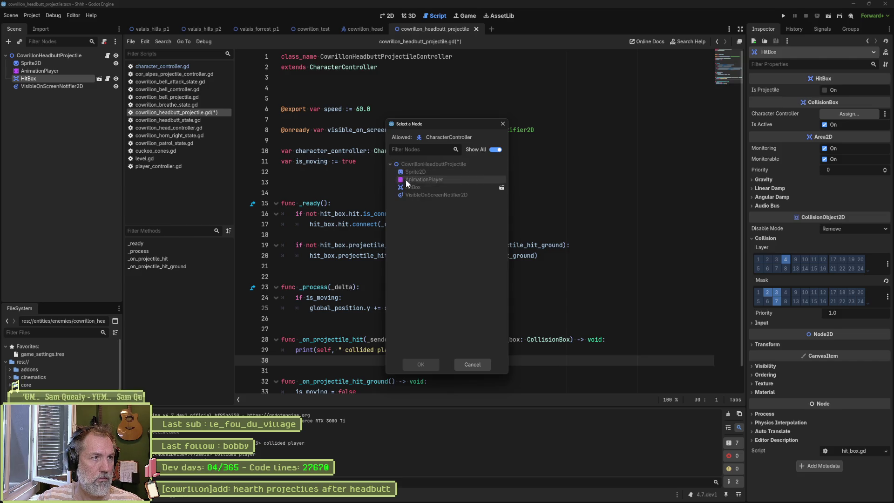
pyautogui.click(480, 365)
pyautogui.hotkey('ctrl', 's')
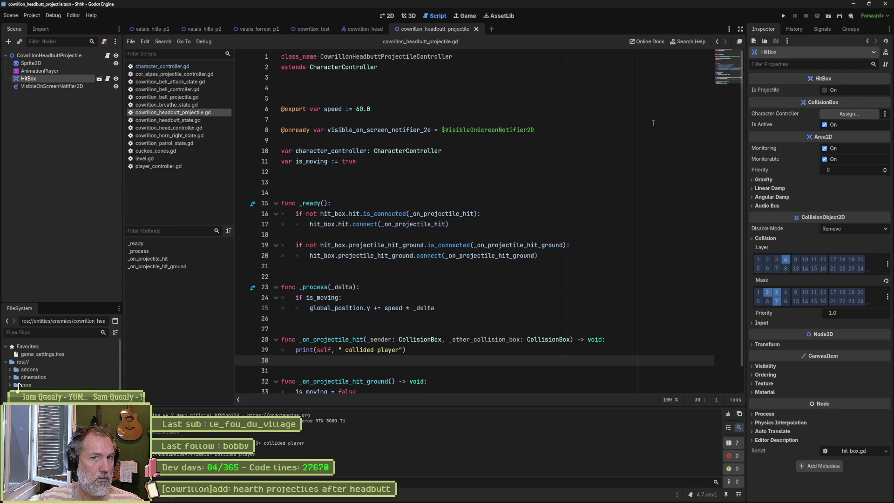
pyautogui.click(841, 112)
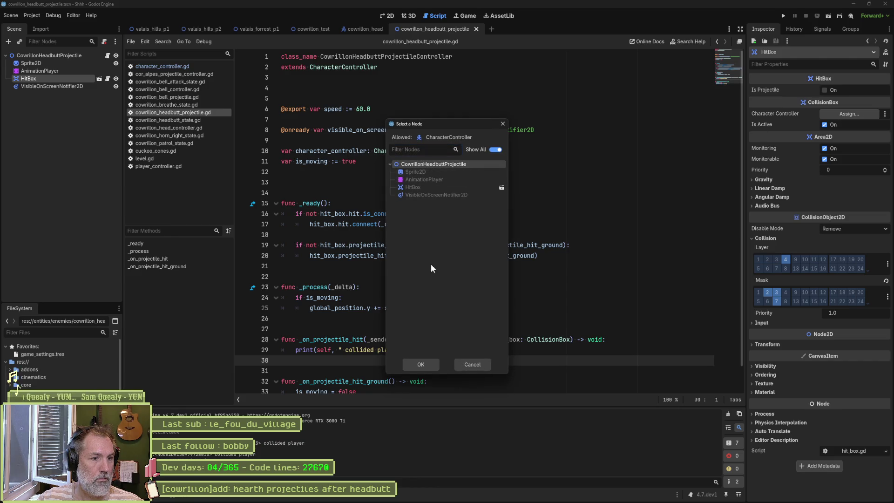
pyautogui.click(424, 364)
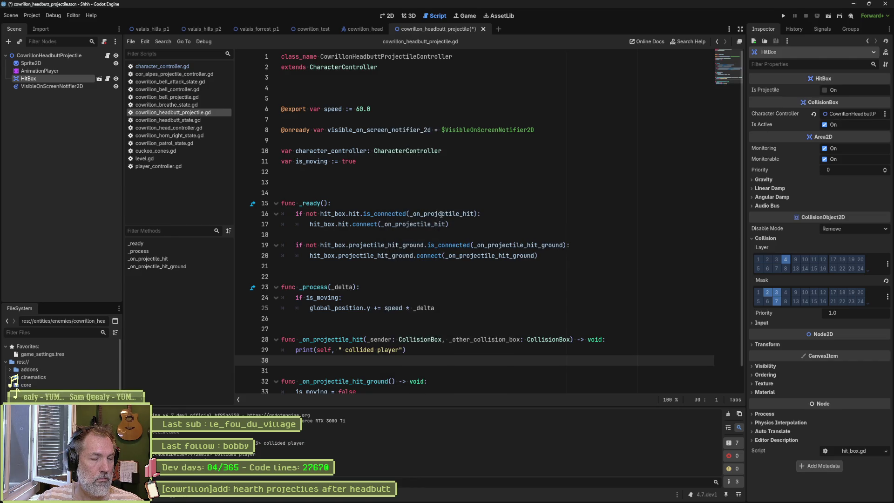
# Assign Sprite2D as the root's Character Sprite and AnimationPlayer as its Animation Player.
pyautogui.click(49, 55)
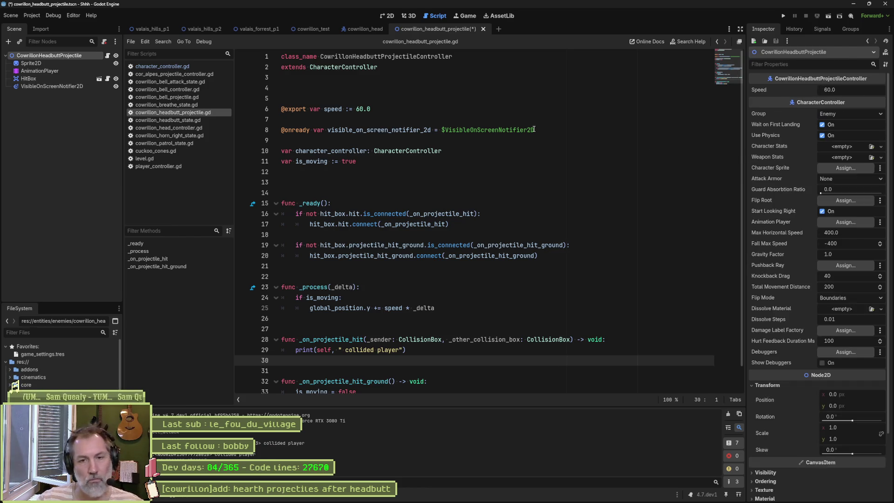
pyautogui.click(829, 168)
pyautogui.doubleClick(419, 168)
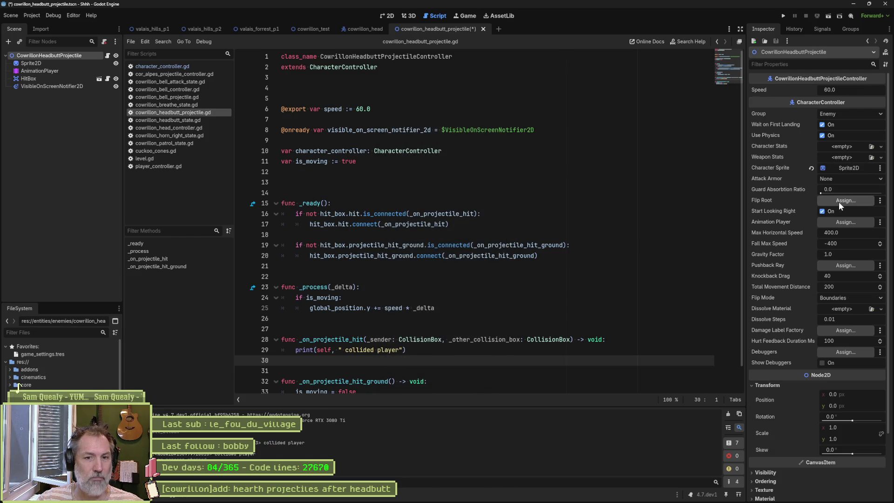
pyautogui.click(842, 223)
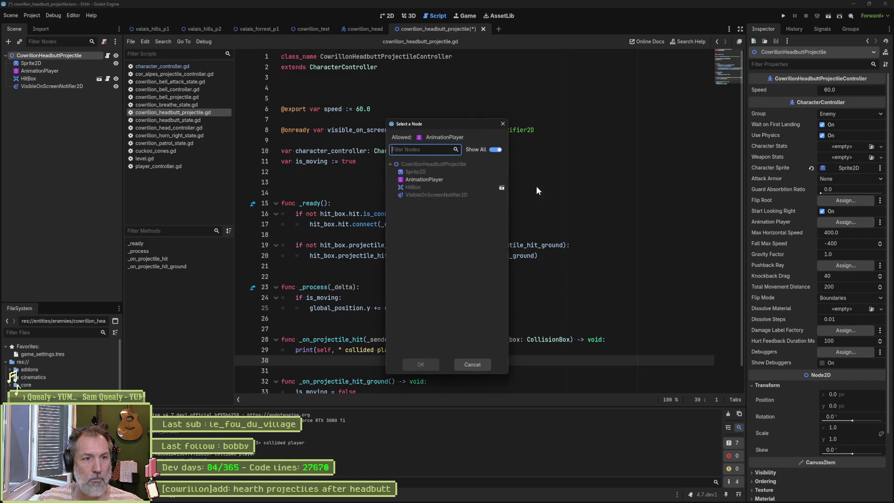
pyautogui.doubleClick(426, 182)
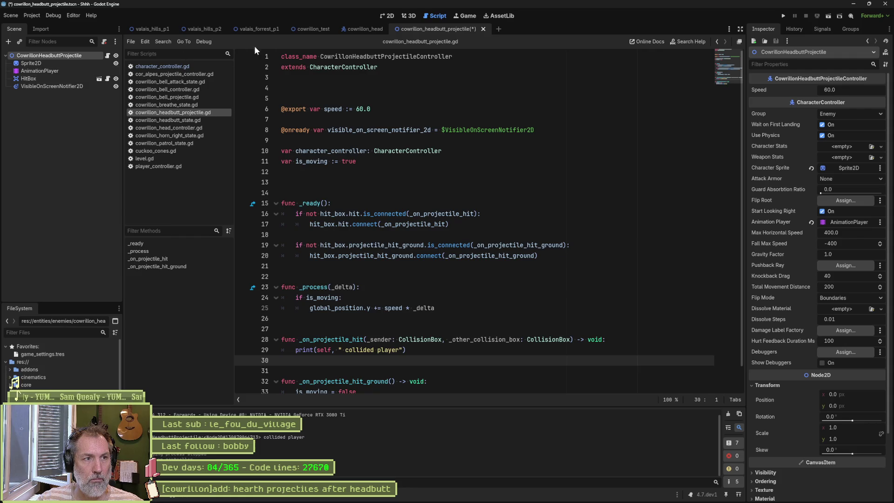
# Review cowrillon_head's StateMachine script, then show the headbutt projectile script in FileSystem.
pyautogui.click(365, 29)
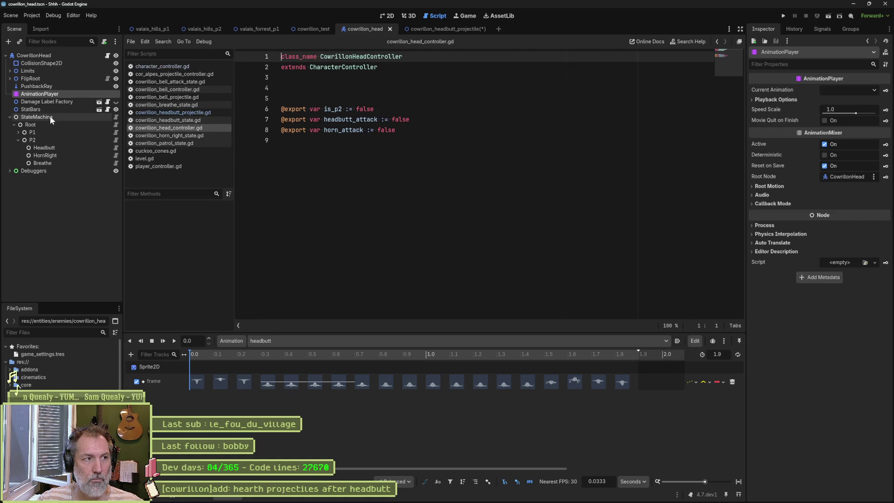
pyautogui.click(115, 116)
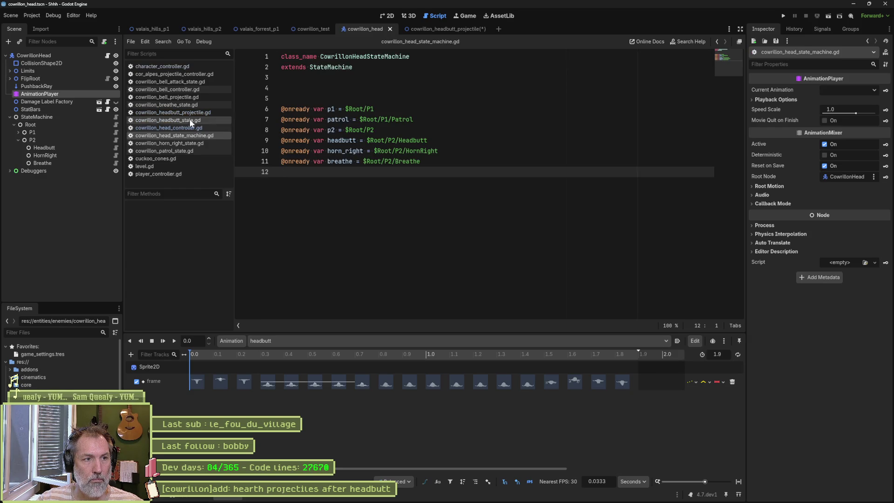
pyautogui.click(447, 32)
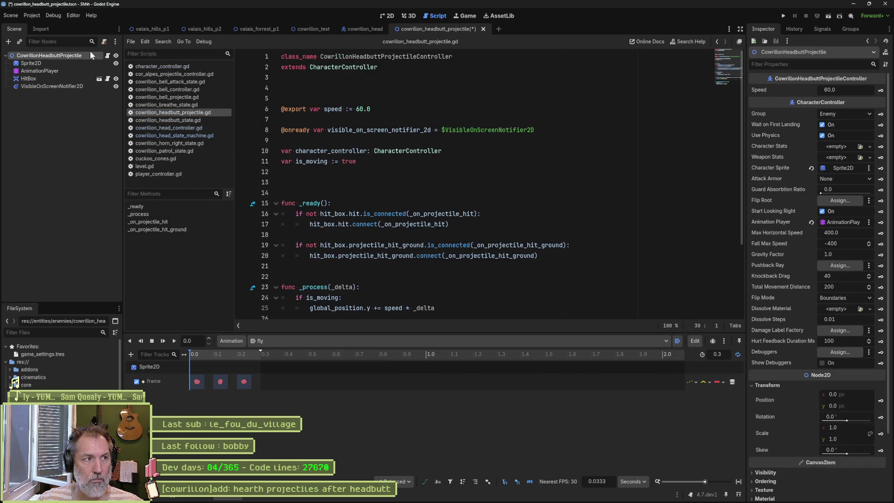
pyautogui.click(105, 54)
pyautogui.rightClick(173, 112)
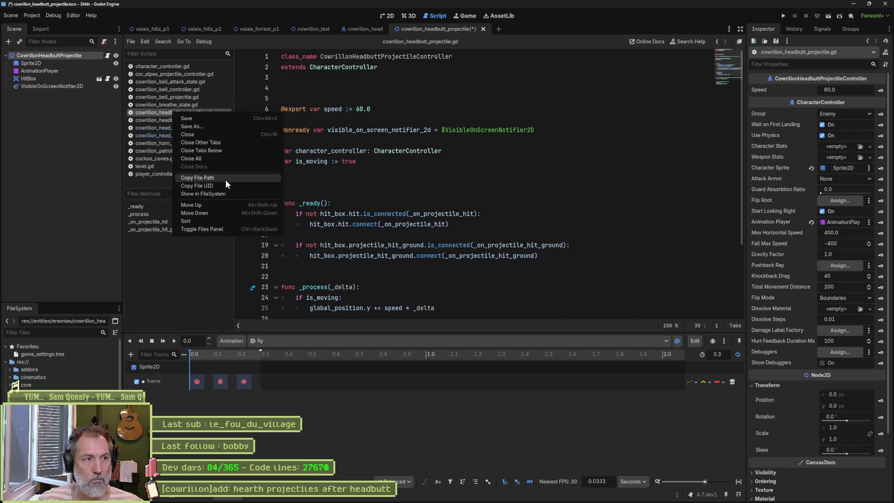
pyautogui.click(228, 194)
pyautogui.scroll(-3, 60, 368)
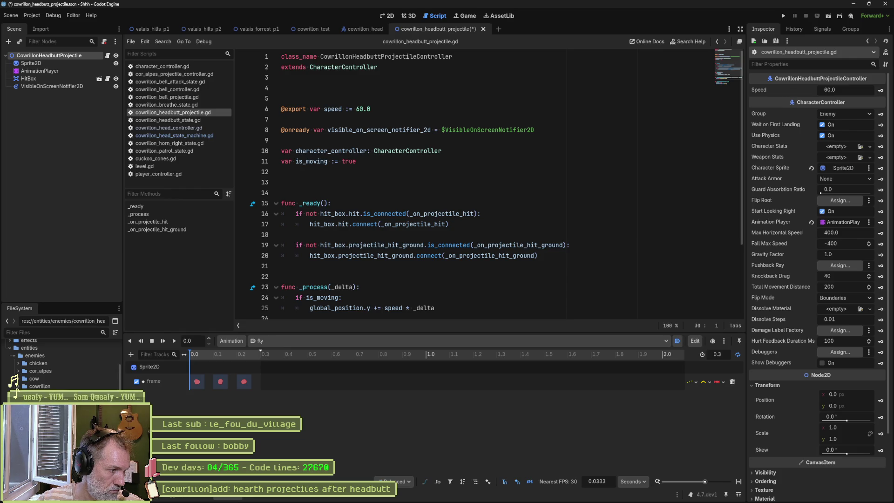
# Create a new folder named states inside the cowrillon folder.
pyautogui.rightClick(53, 386)
pyautogui.moveTo(125, 378)
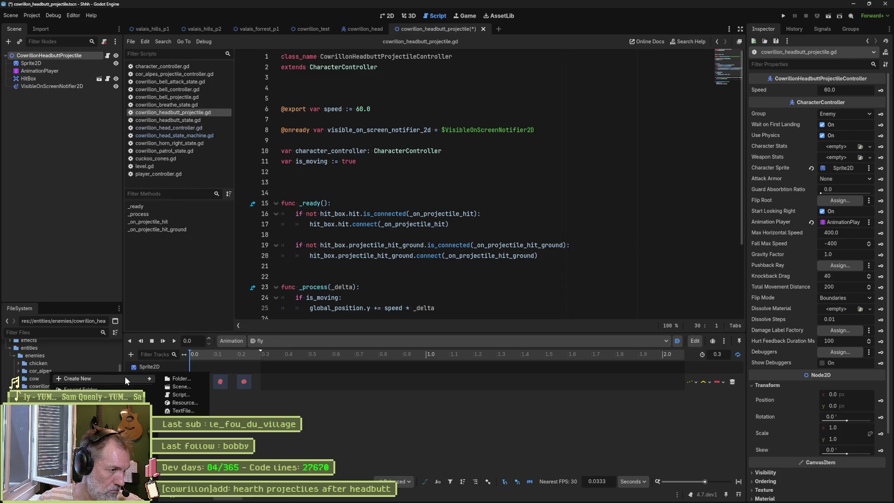
pyautogui.click(180, 379)
pyautogui.write('states')
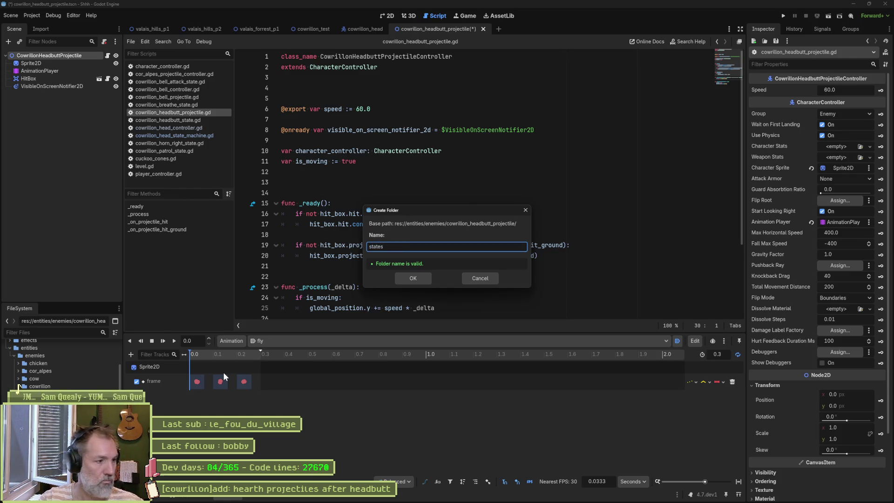
pyautogui.press('Return')
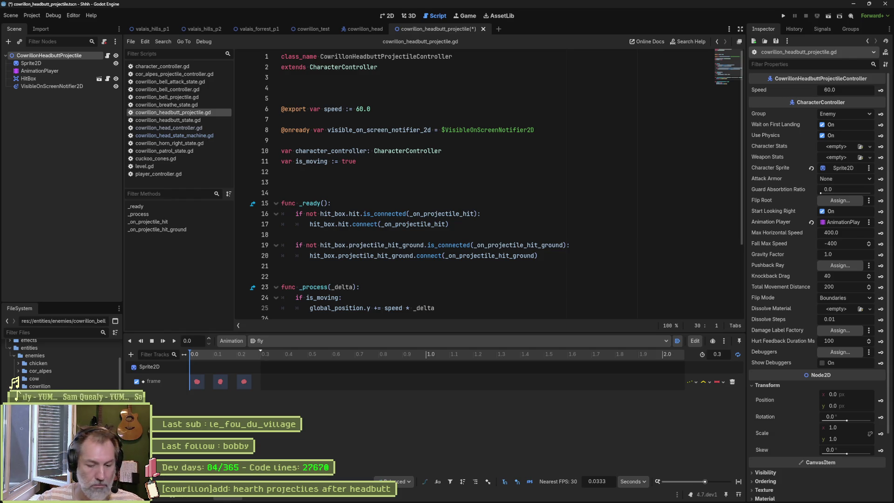
# Duplicate the cowrillon_bell state machine script, rename its class to CowrillonHeadbuttStateMachine, and save.
pyautogui.hotkey('ctrl', 'd')
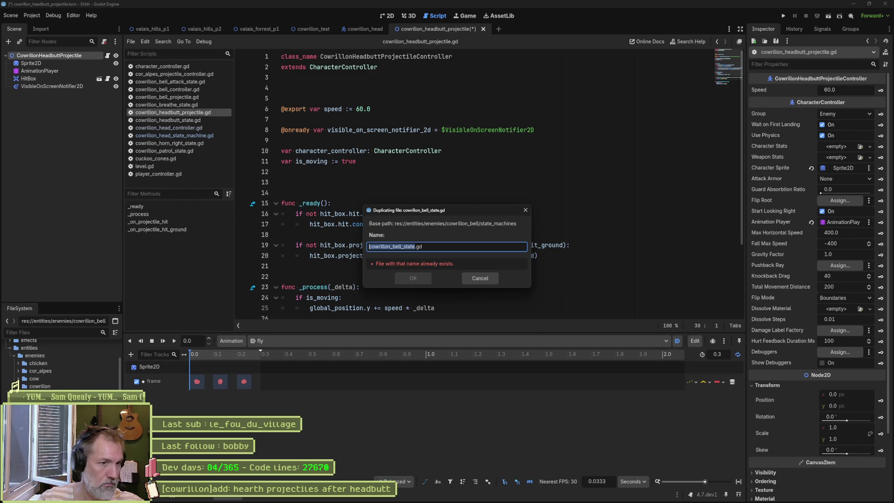
pyautogui.press('Right')
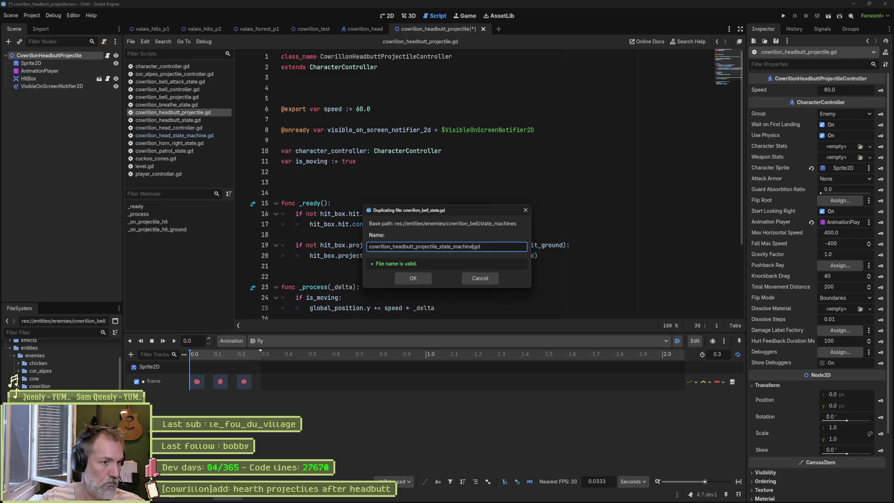
pyautogui.press('Return')
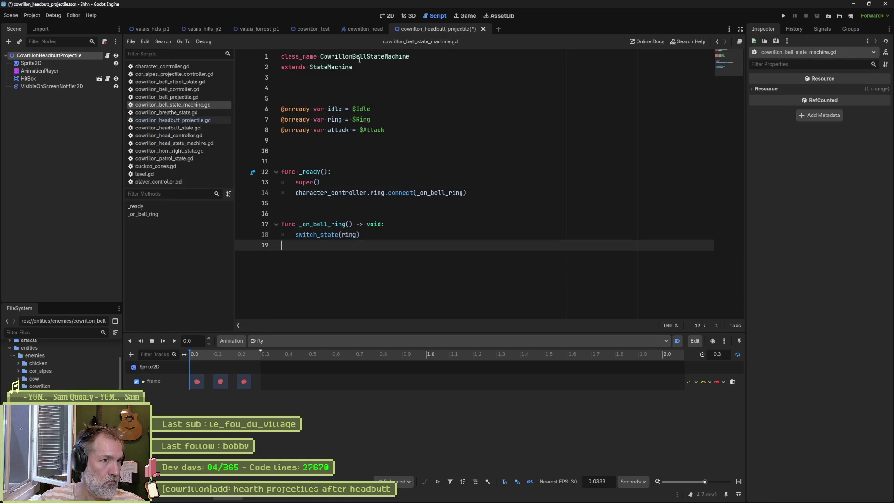
pyautogui.moveTo(353, 57); pyautogui.dragTo(364, 57)
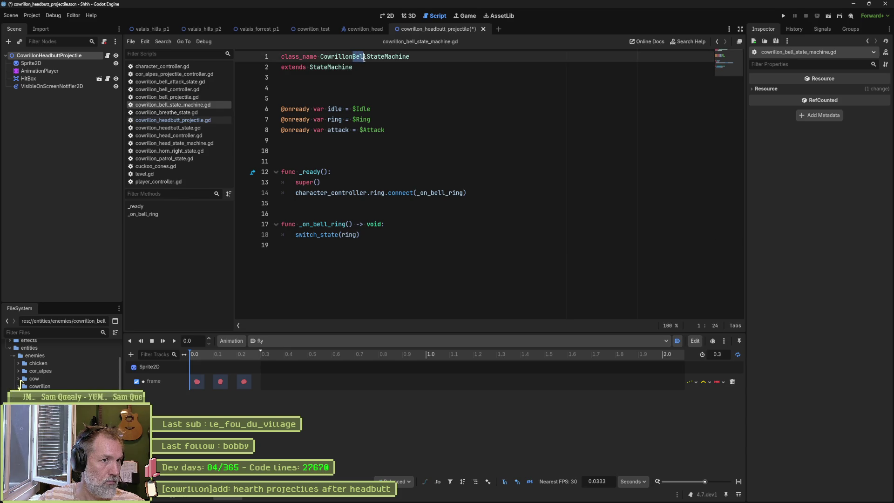
pyautogui.write('Headbu')
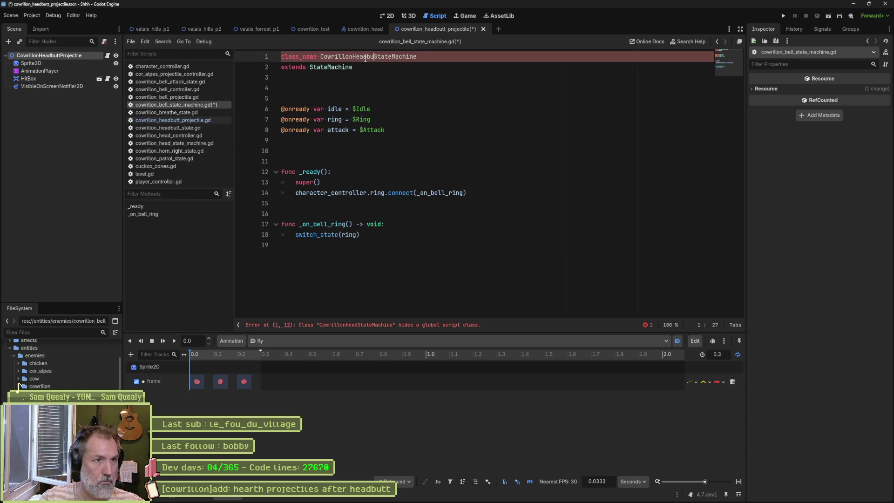
pyautogui.write('tt')
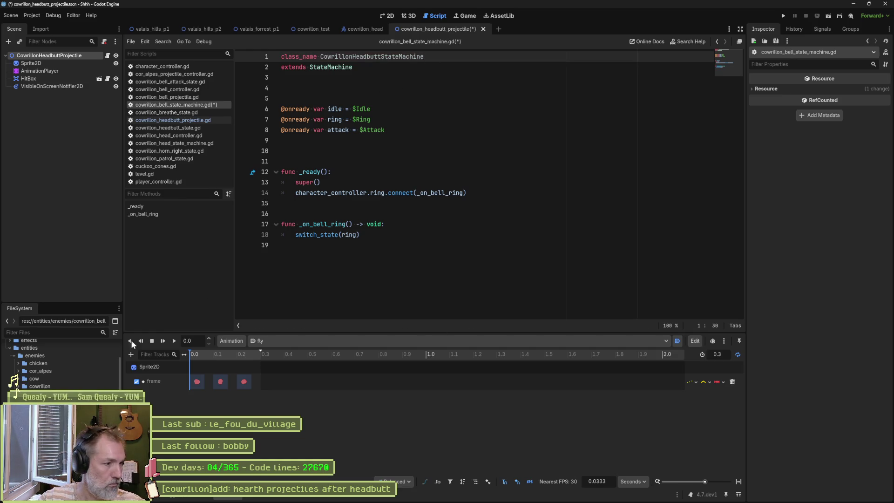
pyautogui.hotkey('ctrl', 's')
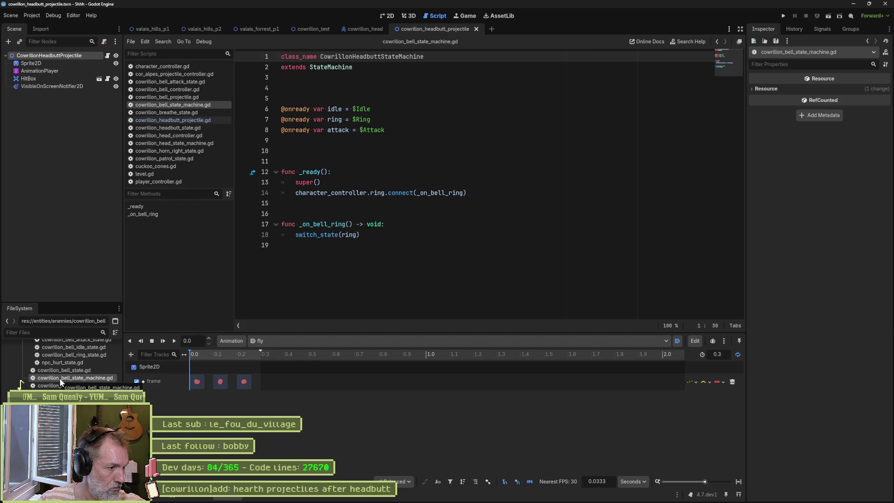
# Move the state machine script into the cowrillon_headbutt_projectile folder.
pyautogui.scroll(-1, 60, 378)
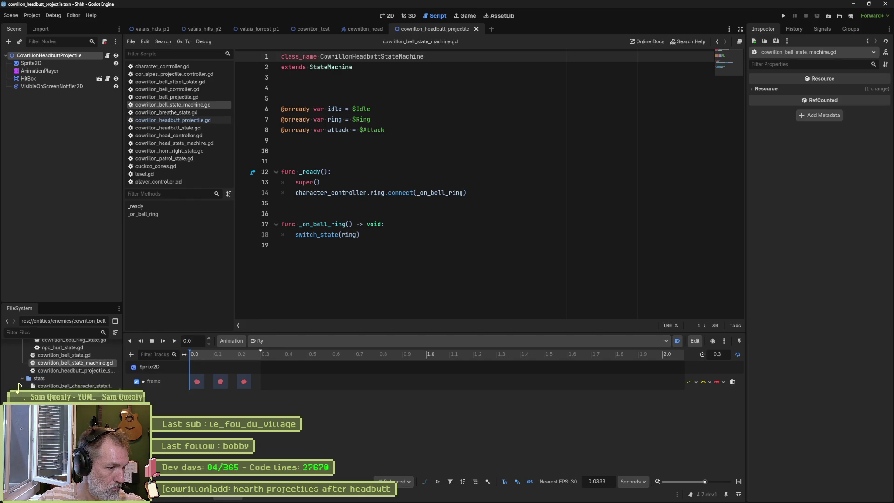
pyautogui.moveTo(74, 363); pyautogui.dragTo(47, 342)
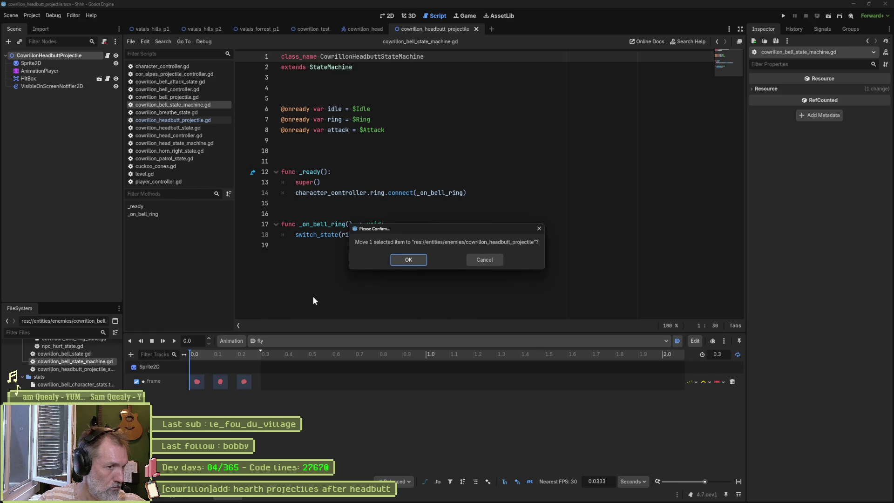
pyautogui.click(408, 259)
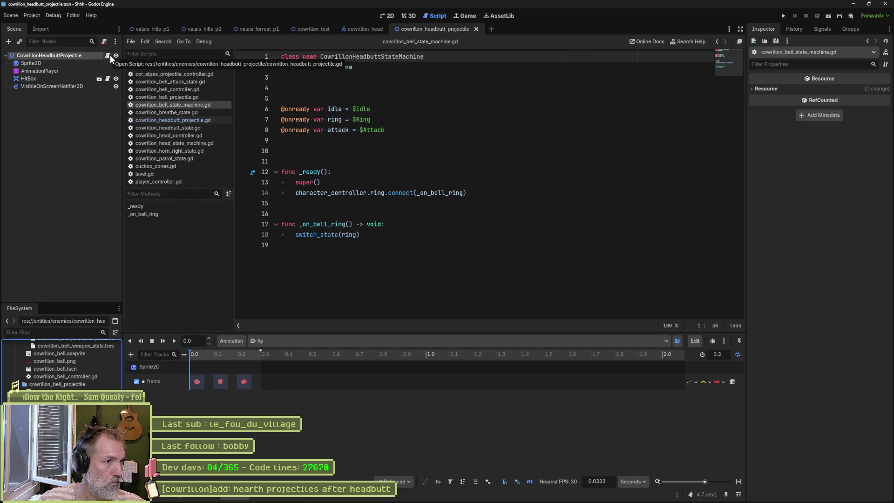
# Open the projectile root's script and locate its file in the FileSystem dock.
pyautogui.click(104, 41)
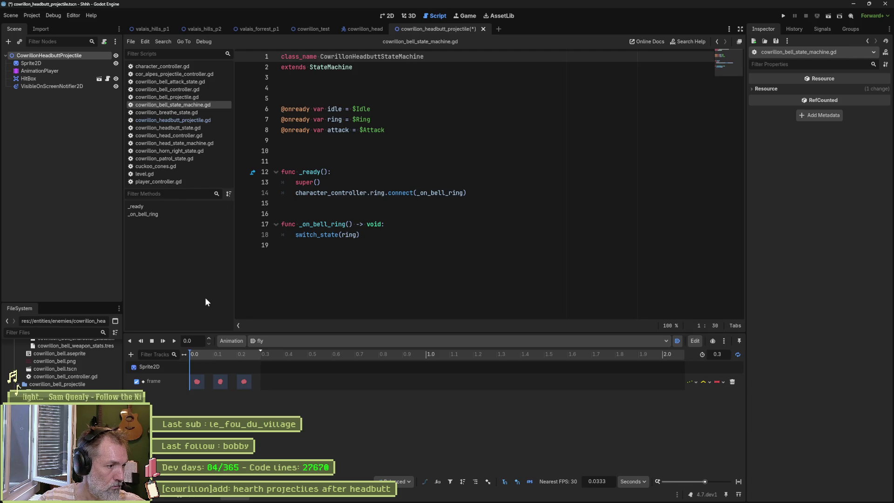
pyautogui.hotkey('ctrl', 'z')
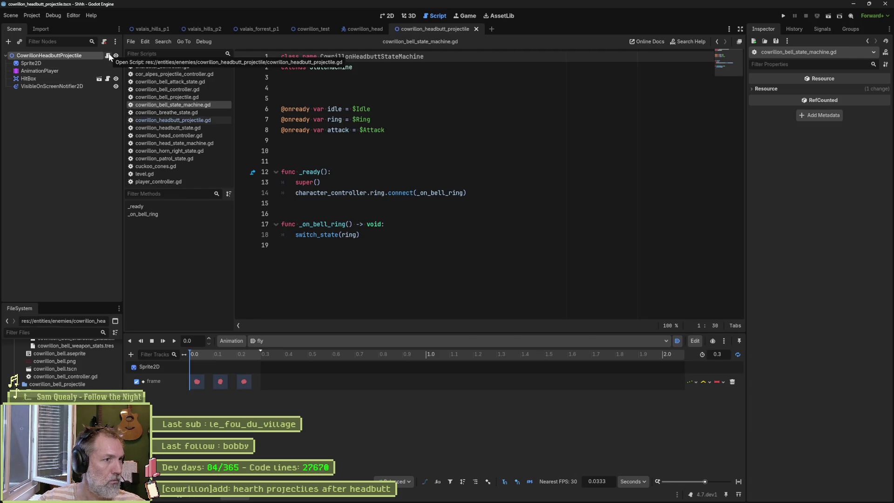
pyautogui.click(109, 56)
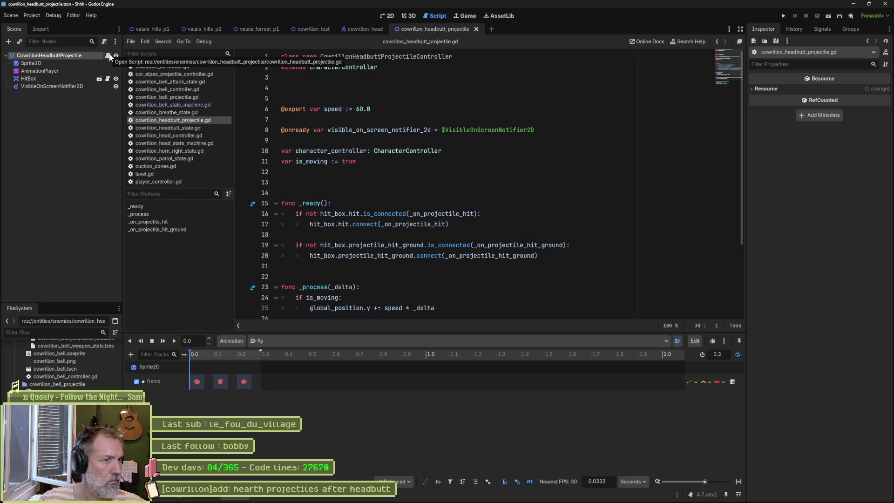
pyautogui.rightClick(178, 120)
pyautogui.click(218, 203)
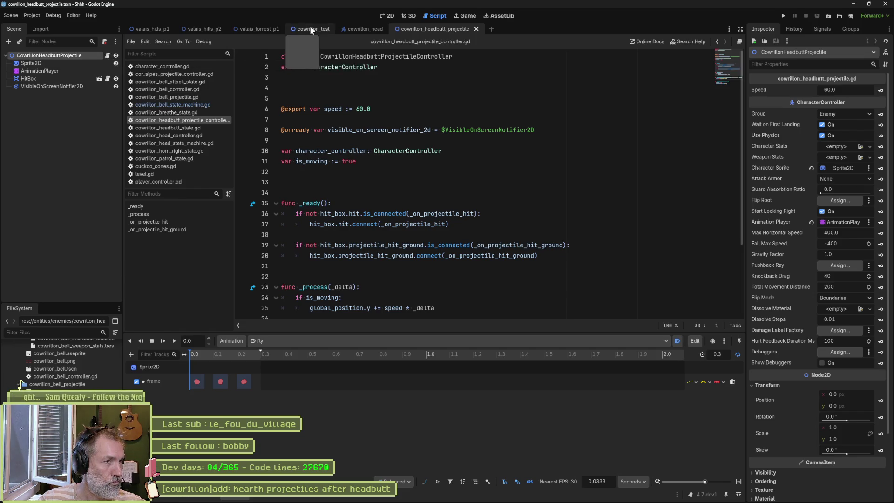
# Close the cowrillon_head scene and return to the headbutt projectile scene.
pyautogui.click(356, 27)
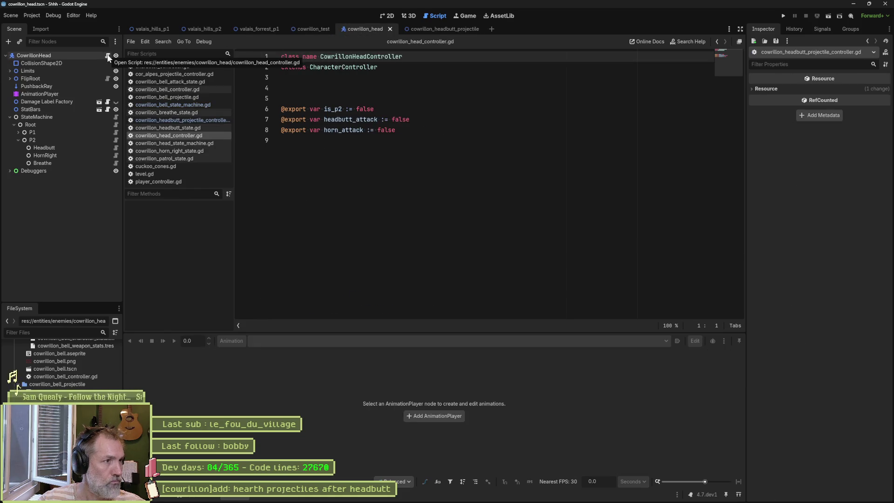
pyautogui.middleClick(359, 29)
pyautogui.click(383, 27)
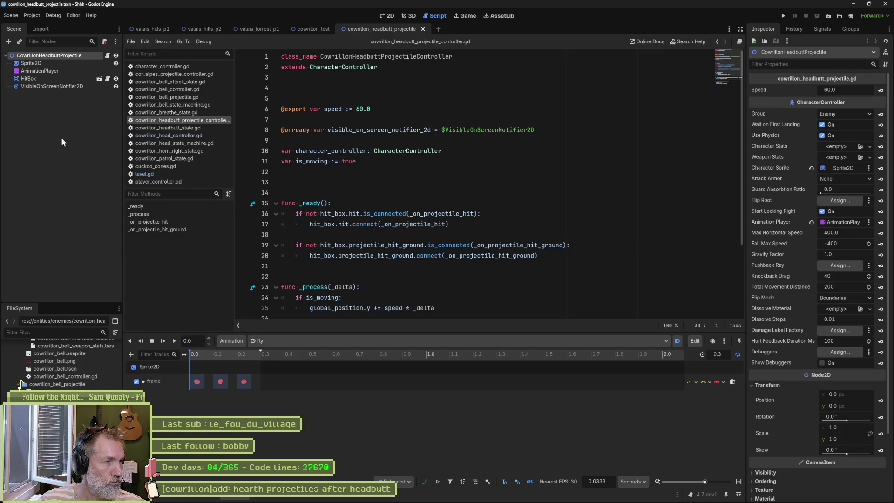
# Add a plain Node named StateMachine under the projectile root.
pyautogui.hotkey('ctrl', 'a')
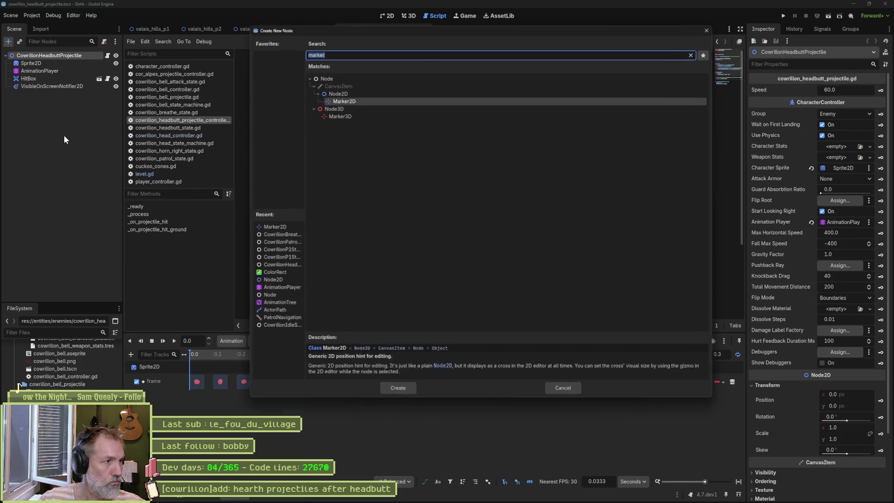
pyautogui.press('Up')
pyautogui.press('Up')
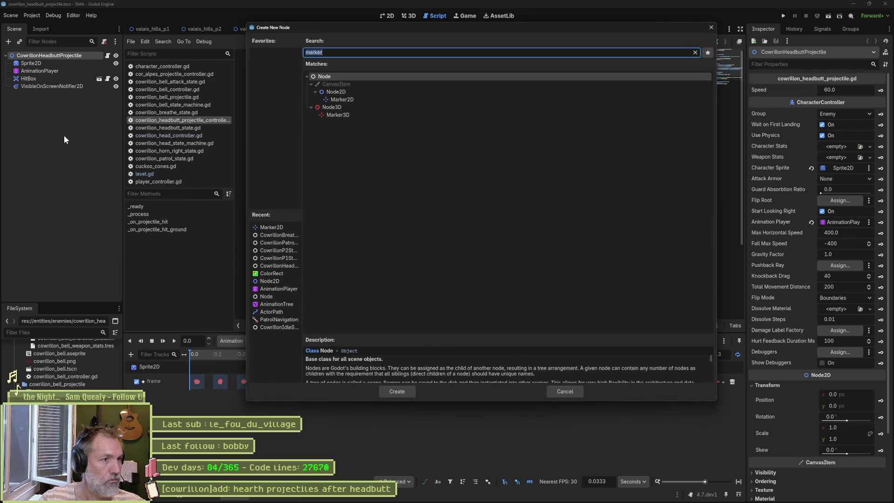
pyautogui.press('Return')
pyautogui.write('State')
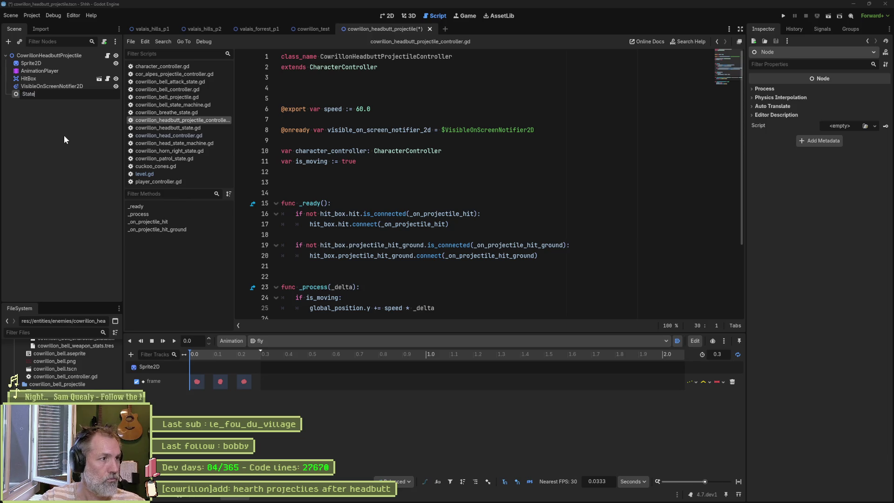
pyautogui.write('Machine')
pyautogui.press('Return')
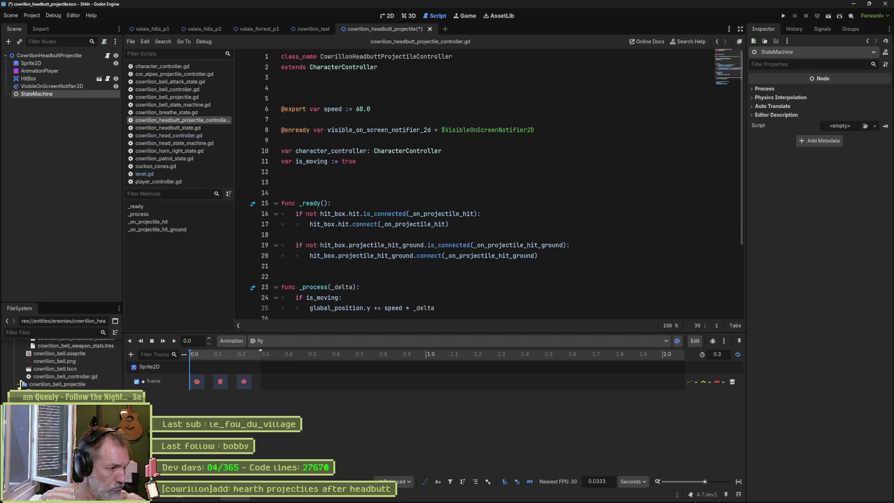
# Tidy the FileSystem dock by collapsing the stats folder and widening the side panels.
pyautogui.scroll(3, 20, 385)
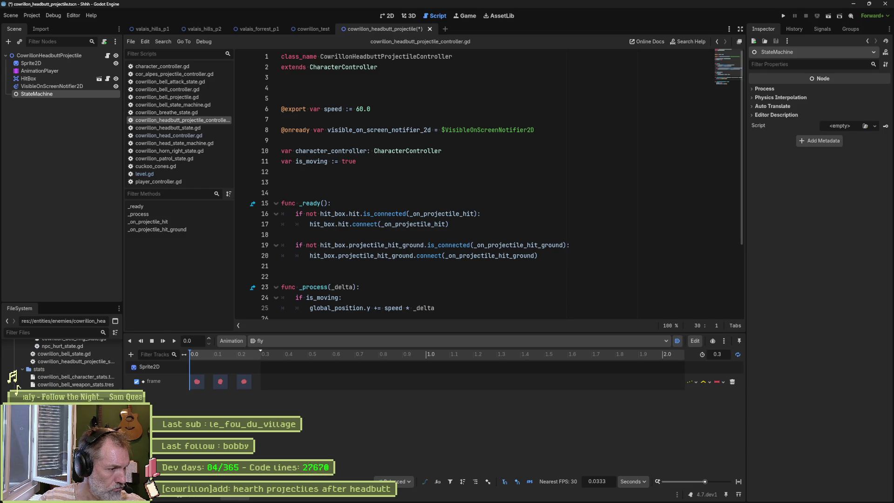
pyautogui.click(16, 385)
pyautogui.click(23, 369)
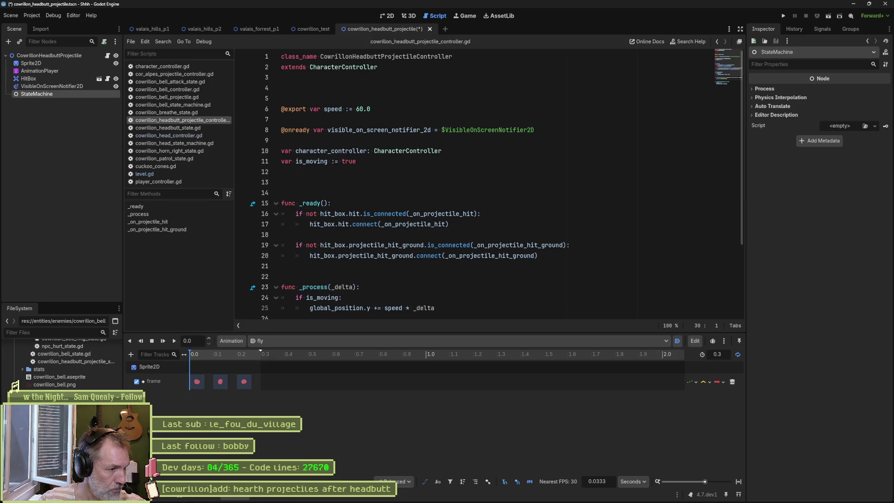
pyautogui.moveTo(122, 263); pyautogui.dragTo(137, 263)
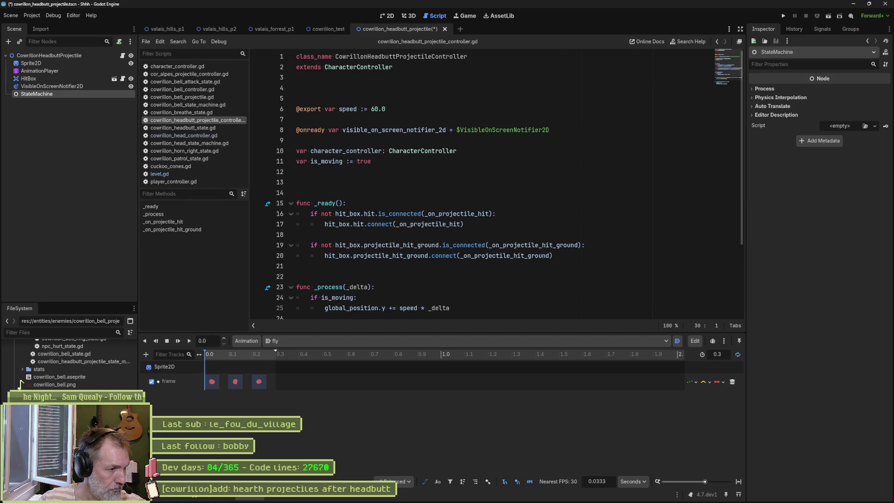
# Attach cowrillon_headbutt_projectile_state_machine.gd as the StateMachine node's script.
pyautogui.click(187, 104)
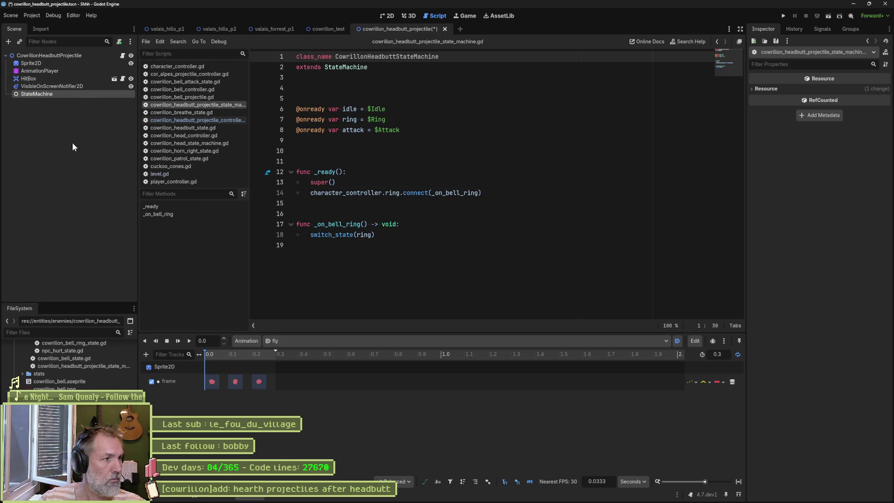
pyautogui.moveTo(70, 366); pyautogui.dragTo(34, 93)
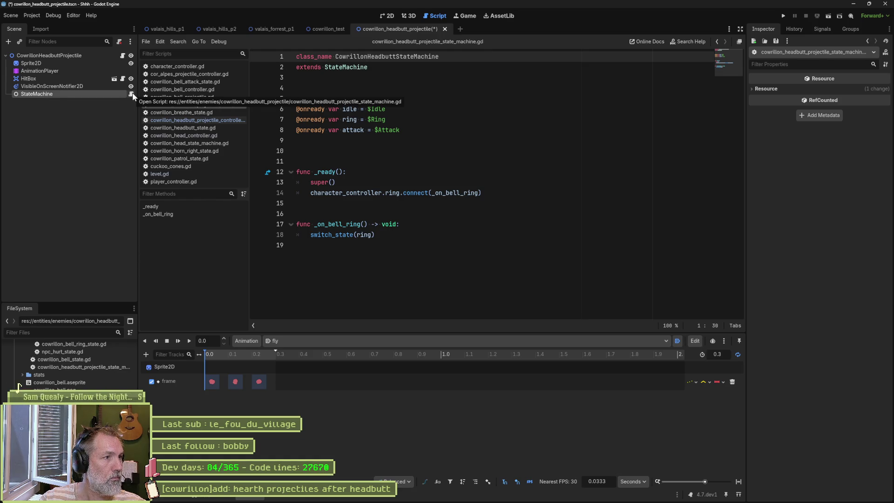
# Delete the existing StateMachine node.
pyautogui.click(82, 94)
pyautogui.press('Delete')
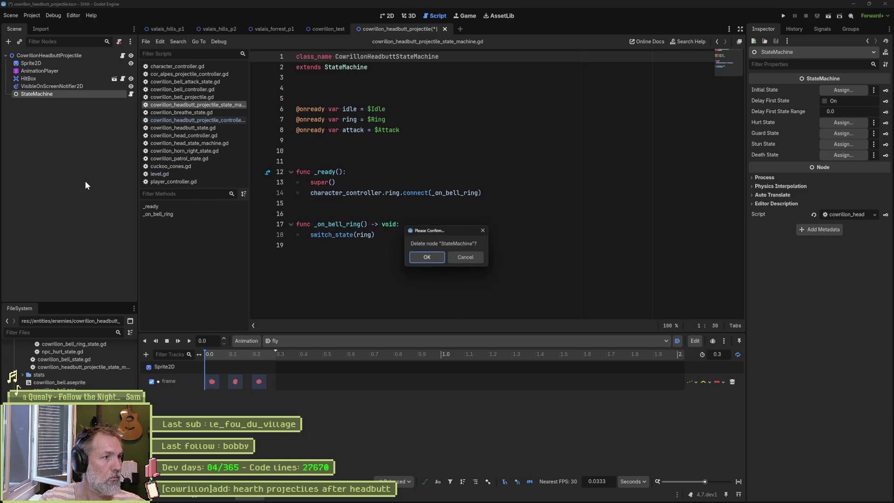
pyautogui.press('Return')
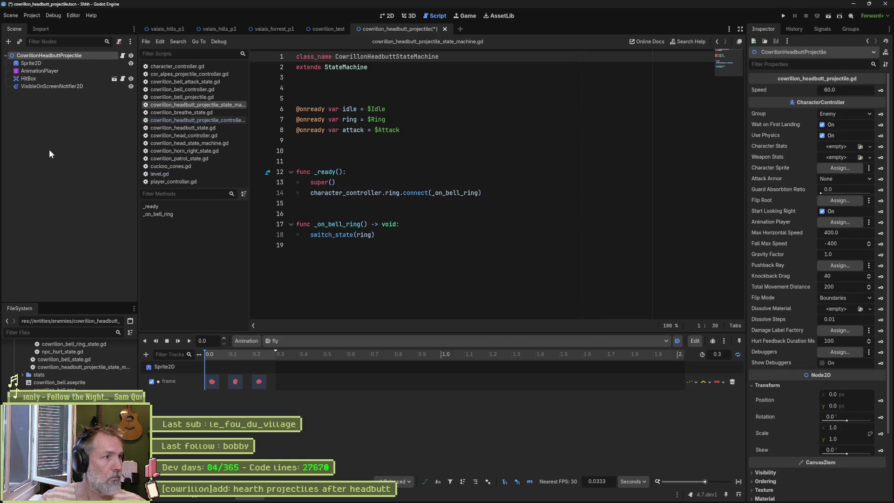
# Add a CowrillonHeadbuttStateMachine node under the projectile root and name it StateMachine.
pyautogui.hotkey('ctrl', 'a')
pyautogui.write('but')
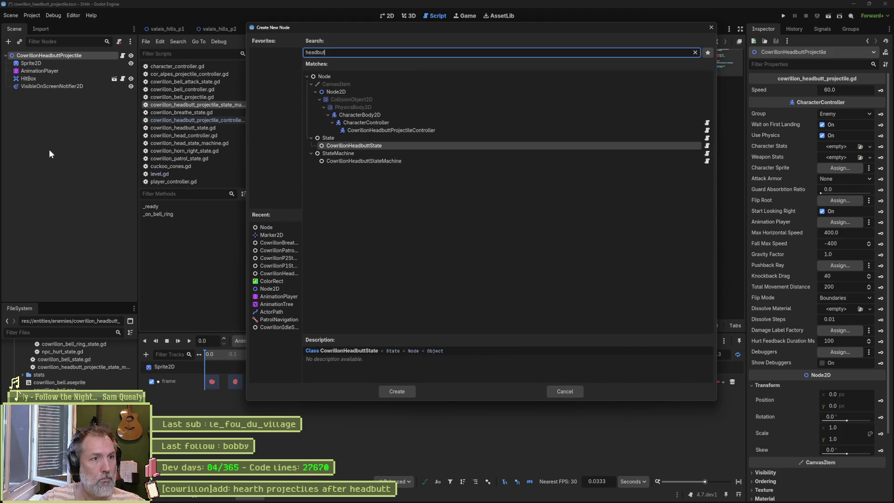
pyautogui.press('Down')
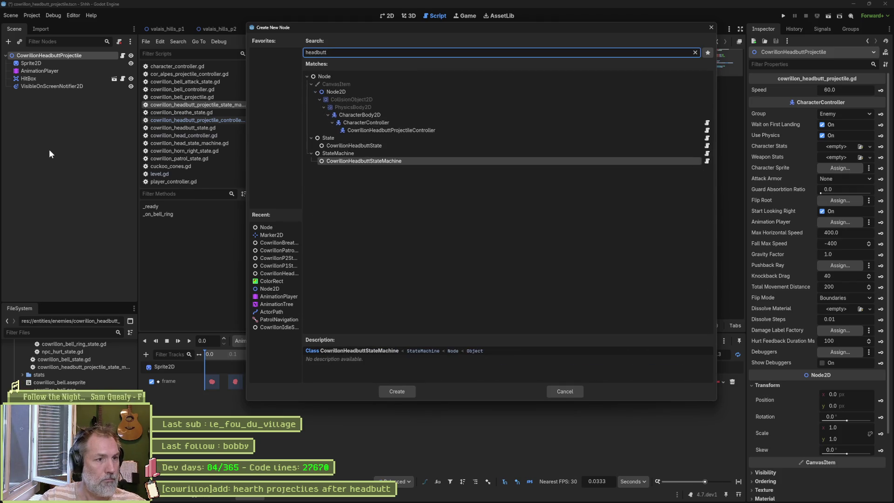
pyautogui.press('Return')
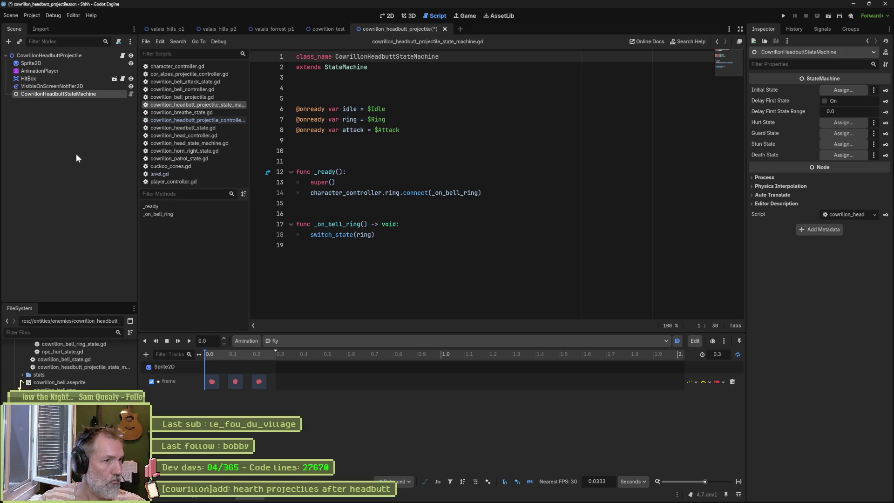
pyautogui.press('F2')
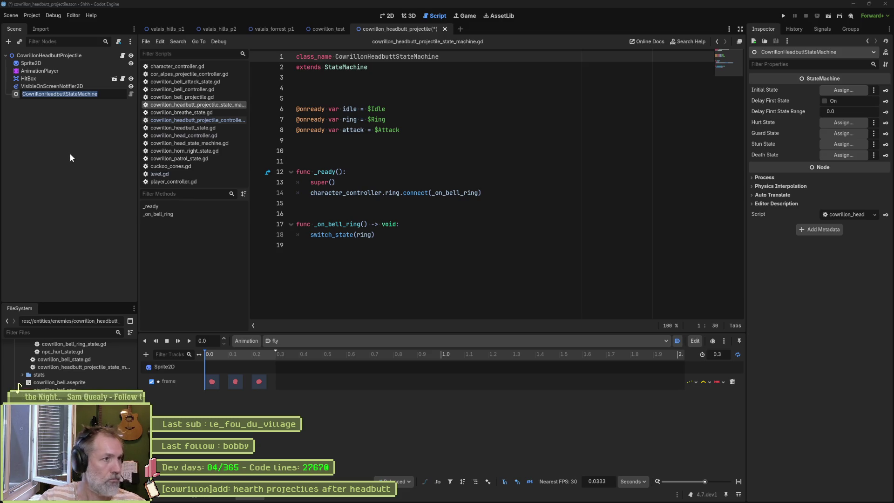
pyautogui.press('Home')
pyautogui.press('Delete')
pyautogui.press('Delete')
pyautogui.press('Delete')
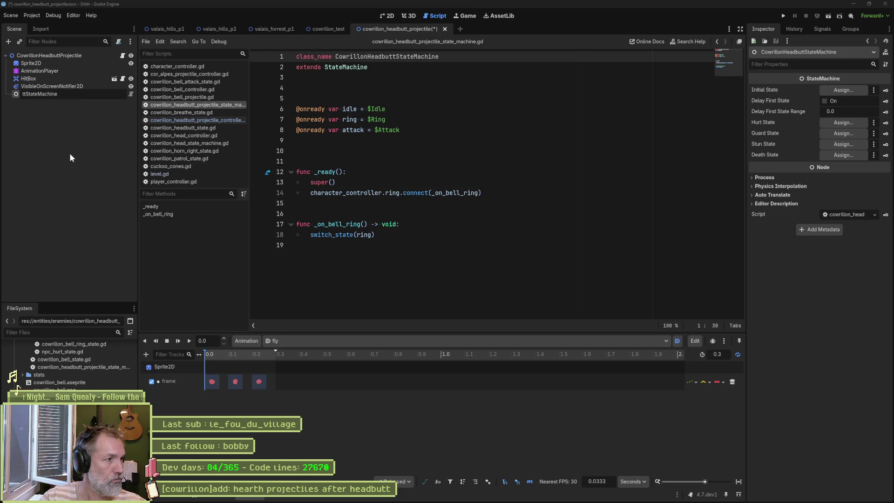
pyautogui.press('Delete')
pyautogui.press('Delete')
pyautogui.press('Return')
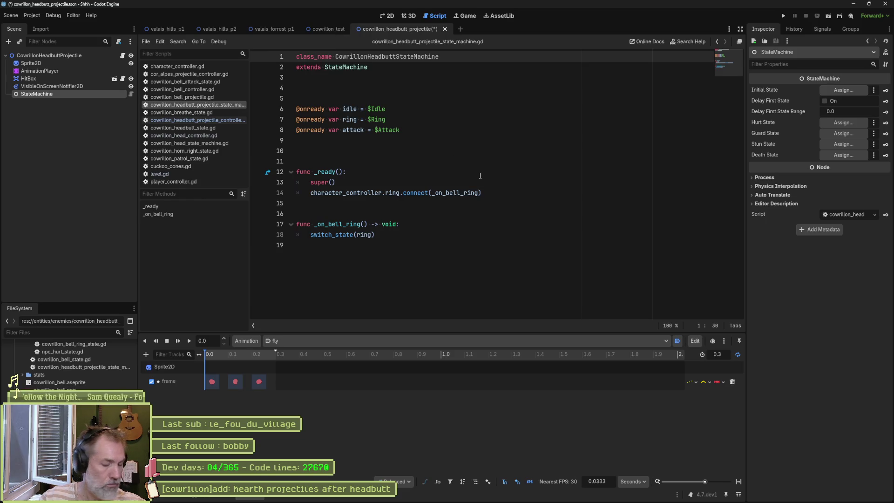
# Open cowrillon_head.tscn through quick file search for 'cowrillon_hea'.
pyautogui.hotkey('shift', 'alt', 'o')
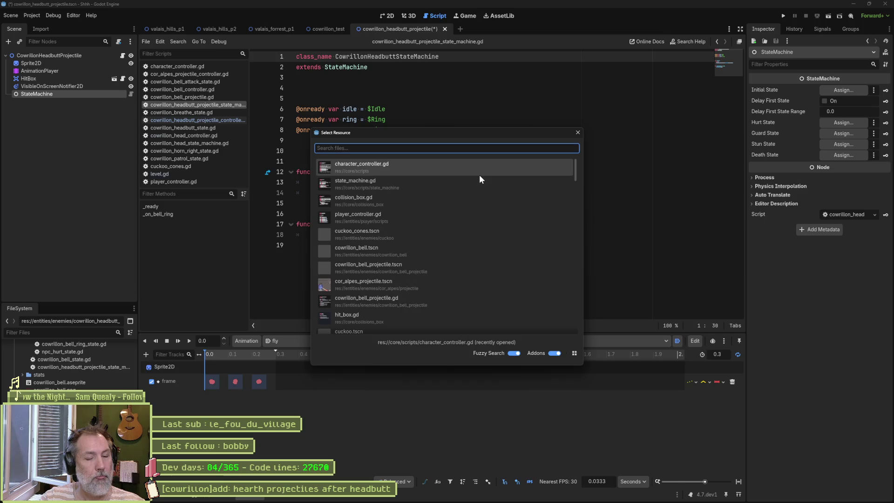
pyautogui.write('cowrillon_hea')
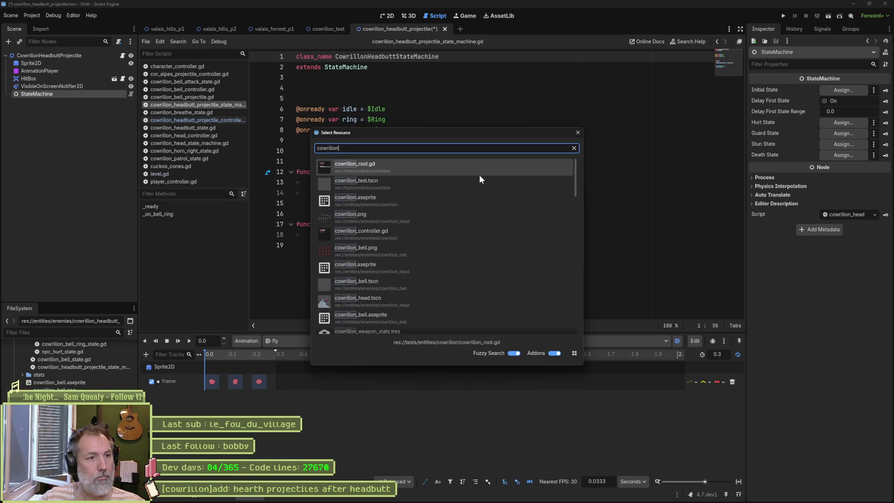
pyautogui.press('Return')
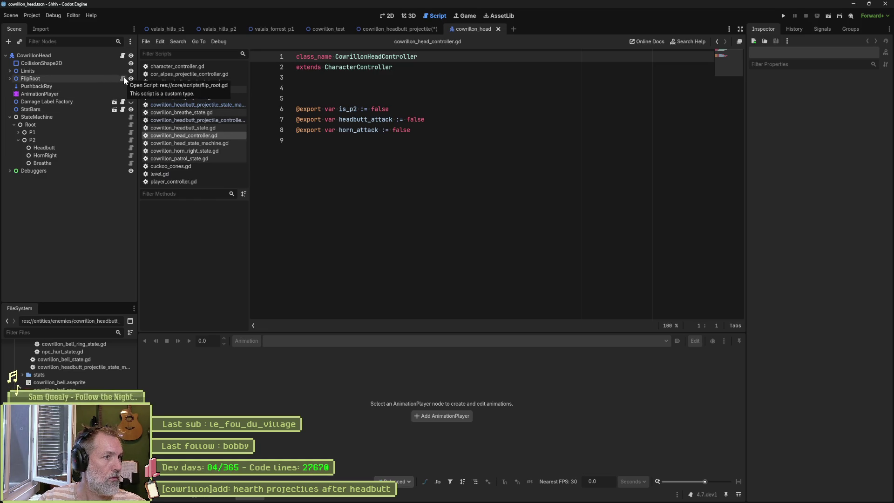
# Paste the head's FlipRoot into the projectile scene, just below Sprite2D.
pyautogui.click(10, 79)
pyautogui.click(71, 79)
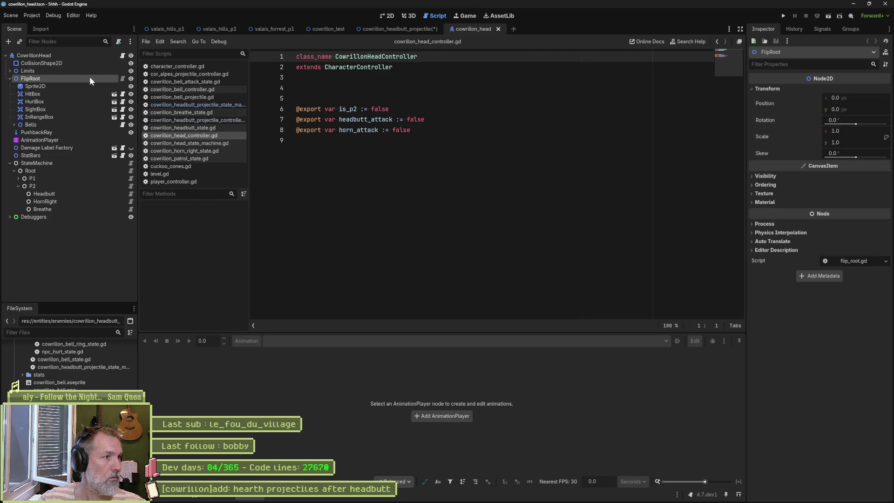
pyautogui.click(391, 29)
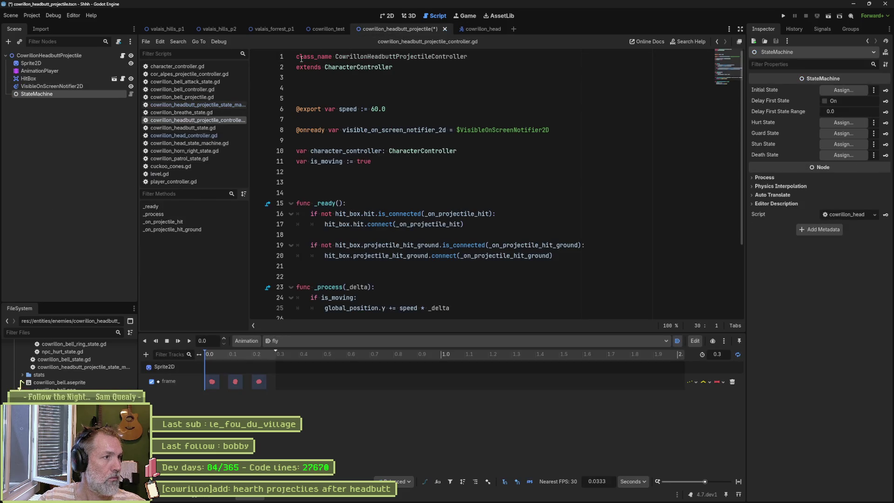
pyautogui.hotkey('ctrl', 'v')
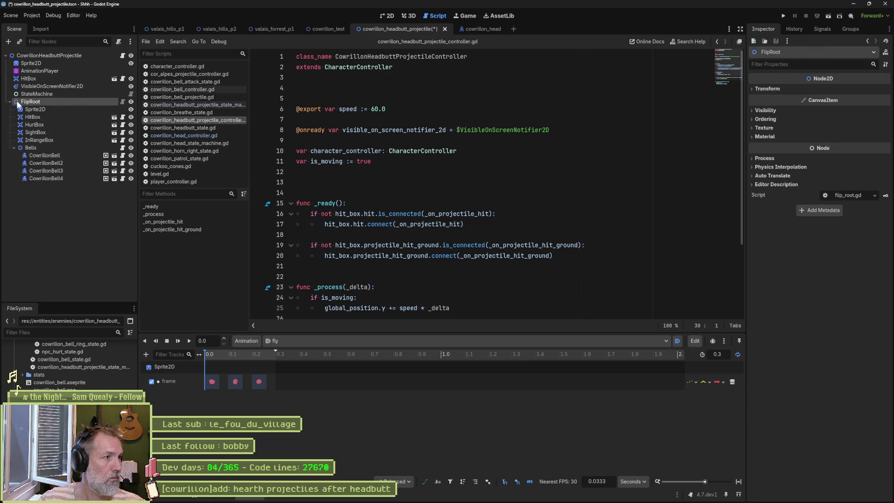
pyautogui.moveTo(17, 104); pyautogui.dragTo(21, 67)
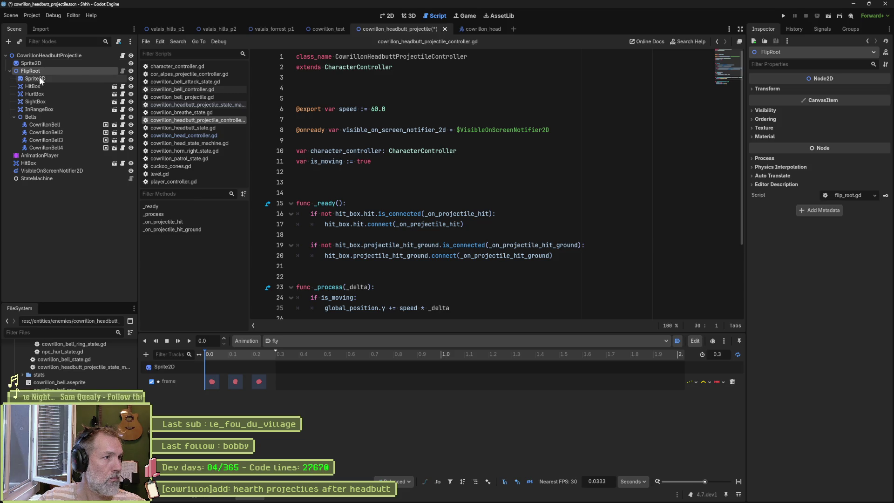
# Replace FlipRoot's duplicate Sprite2D with the scene's top-level Sprite2D.
pyautogui.click(39, 78)
pyautogui.press('Delete')
pyautogui.press('Return')
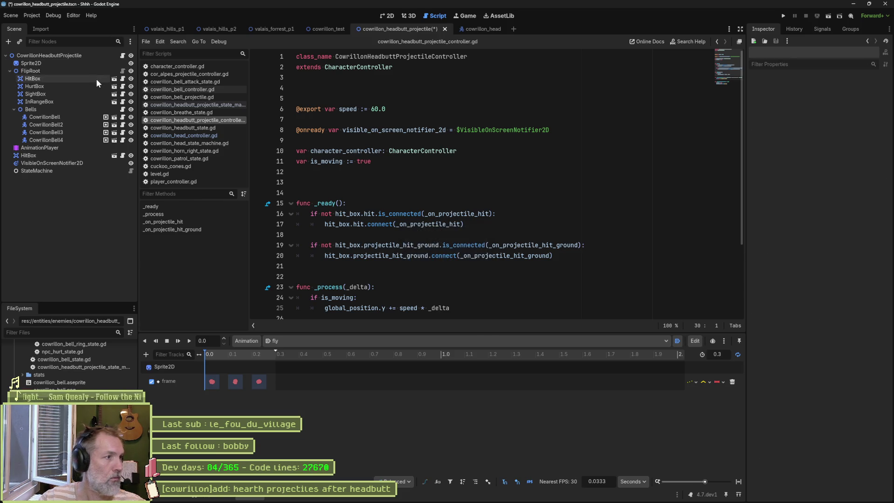
pyautogui.moveTo(44, 64); pyautogui.dragTo(34, 73)
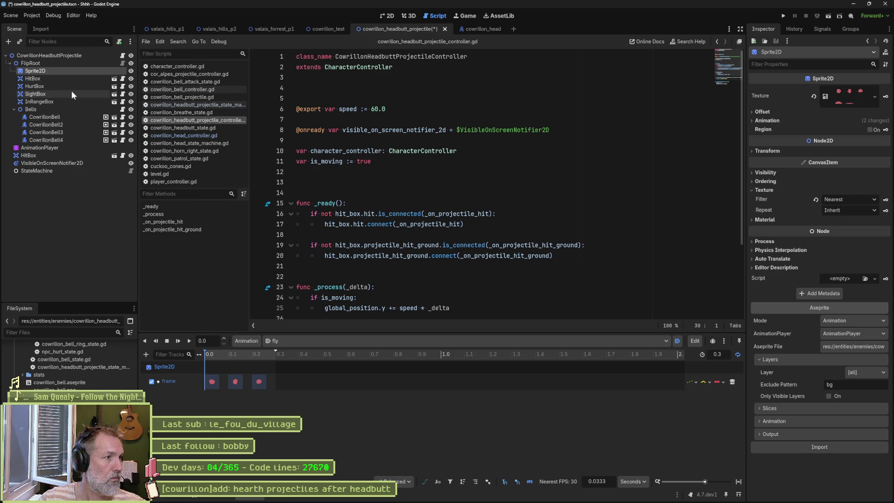
# Delete the Bells node and the top-level HitBox, then compare against cowrillon_head.
pyautogui.click(43, 110)
pyautogui.press('Delete')
pyautogui.press('Return')
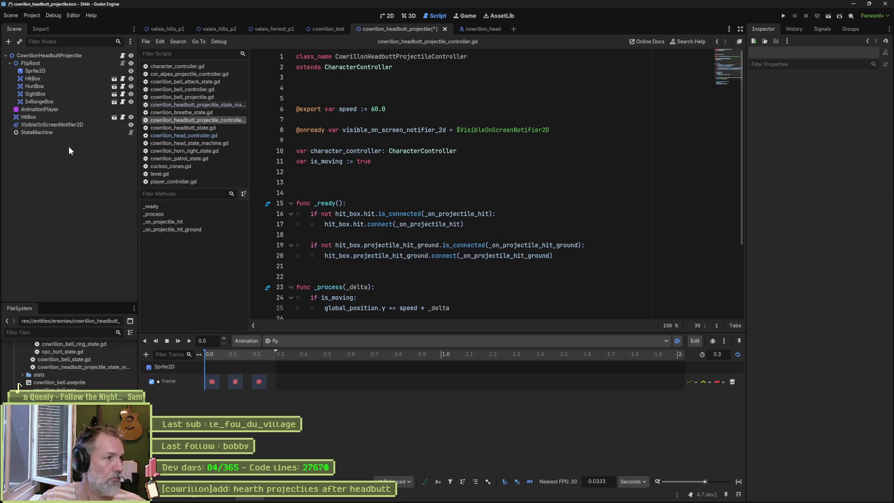
pyautogui.click(46, 117)
pyautogui.press('Delete')
pyautogui.press('Return')
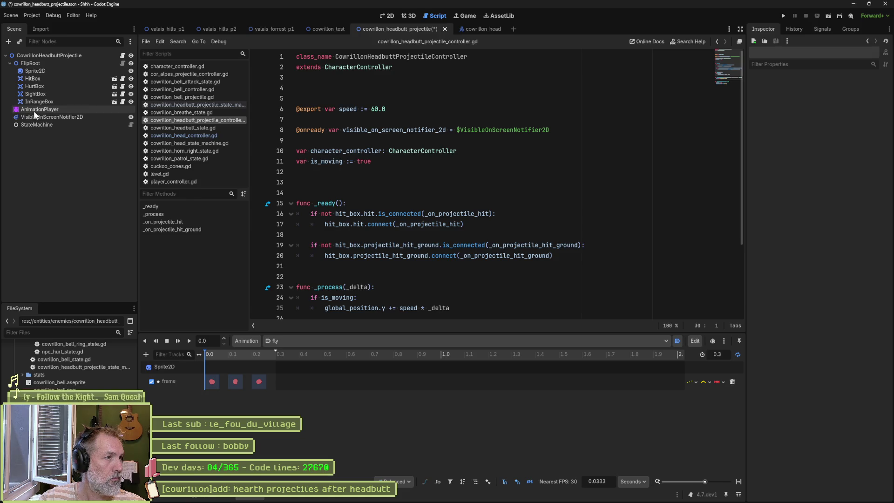
pyautogui.click(474, 30)
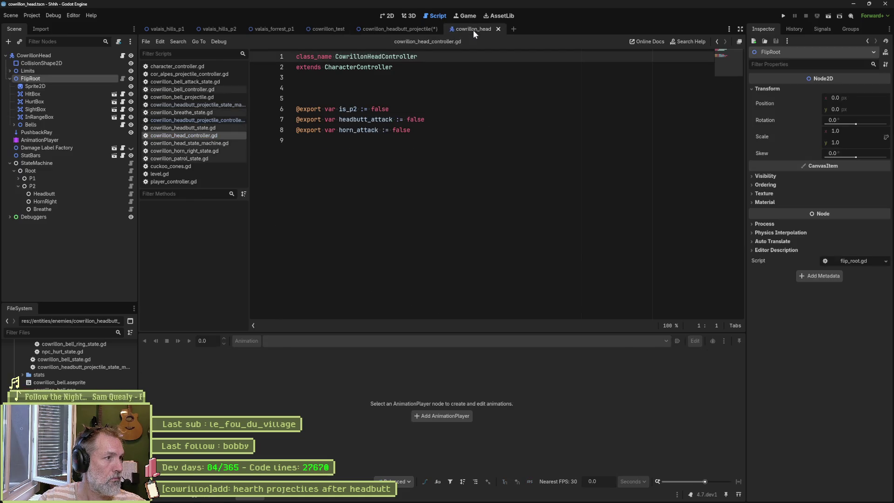
pyautogui.click(412, 30)
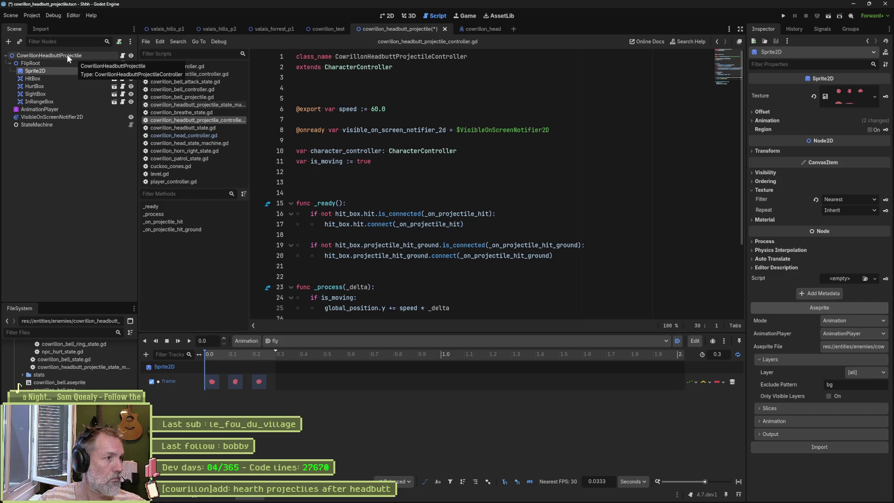
# Show the projectile in the 2D canvas and select HitBox, then InRangeBox, to inspect their collision boxes.
pyautogui.click(387, 16)
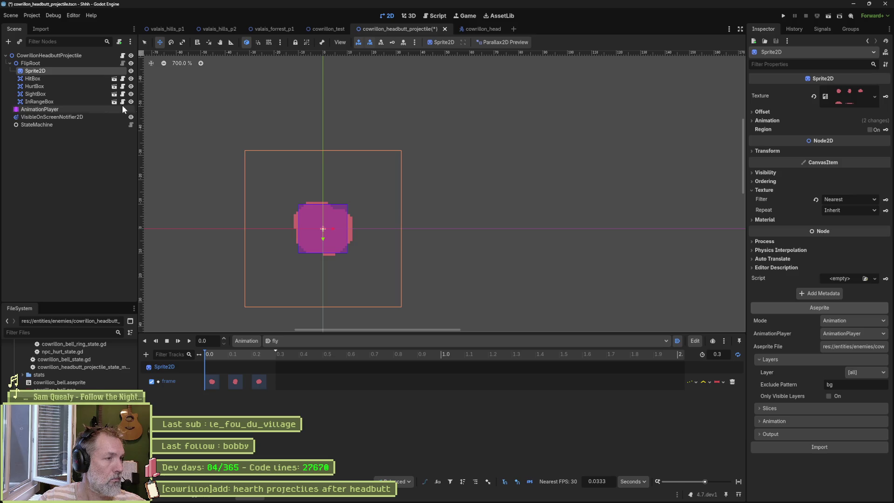
pyautogui.click(36, 80)
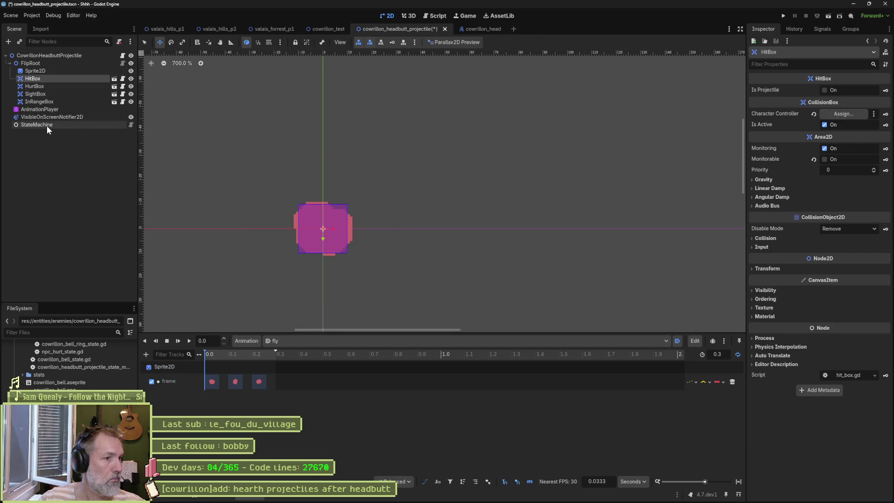
pyautogui.press('Down')
pyautogui.press('Down')
pyautogui.press('Down')
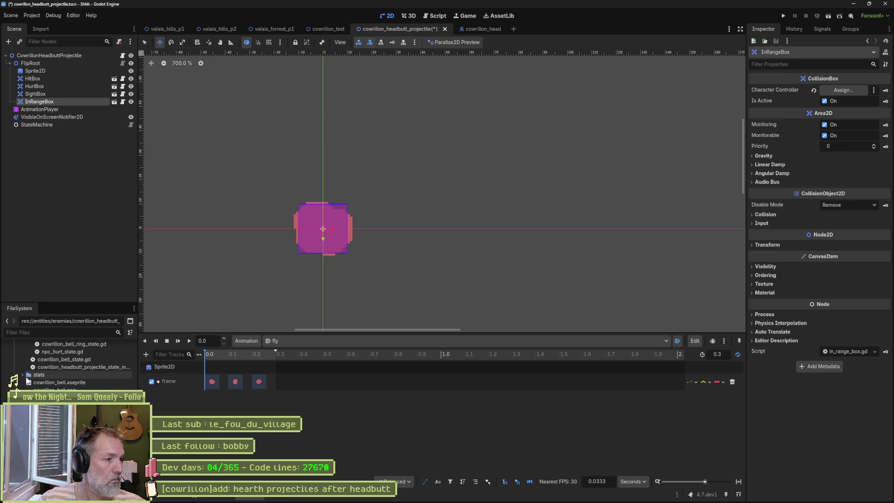
pyautogui.scroll(3, 65, 382)
# Duplicate cowrillon_bell_attack_state.gd as cowrillon_headbutt_projectile_fall_state.gd and move it into the projectile states folder.
pyautogui.click(74, 370)
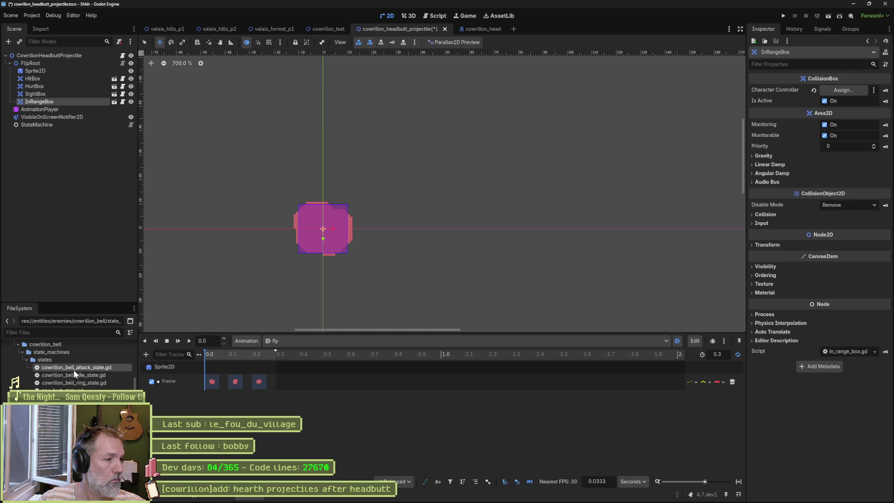
pyautogui.hotkey('ctrl', 'd')
pyautogui.press('Left')
pyautogui.press('Right')
pyautogui.press('Right')
pyautogui.press('Right')
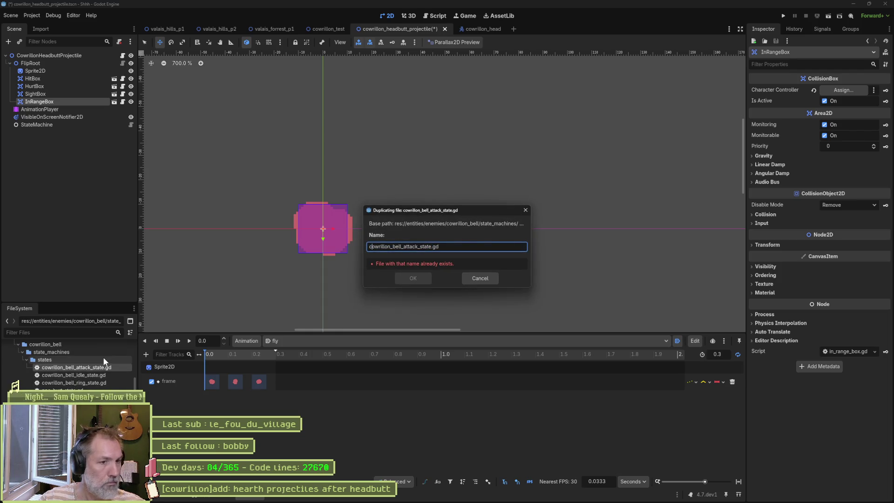
pyautogui.press('Delete')
pyautogui.press('Delete')
pyautogui.press('Delete')
pyautogui.write('headbut')
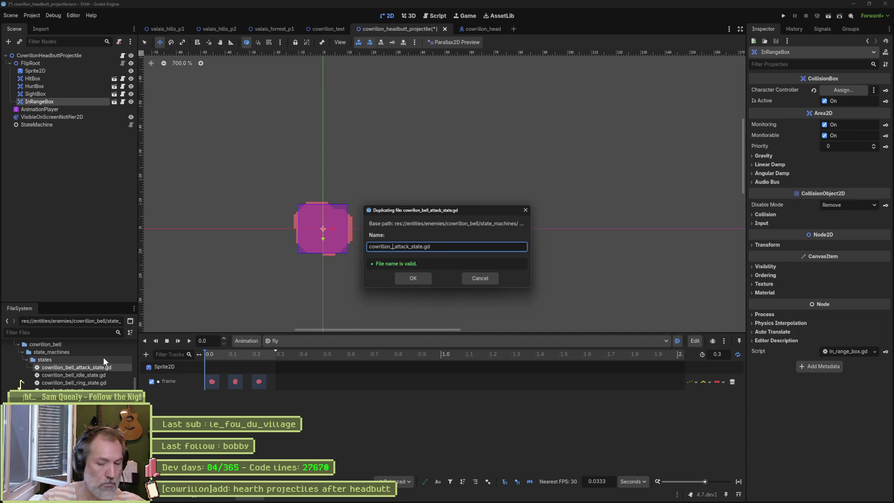
pyautogui.write('t_projectile_')
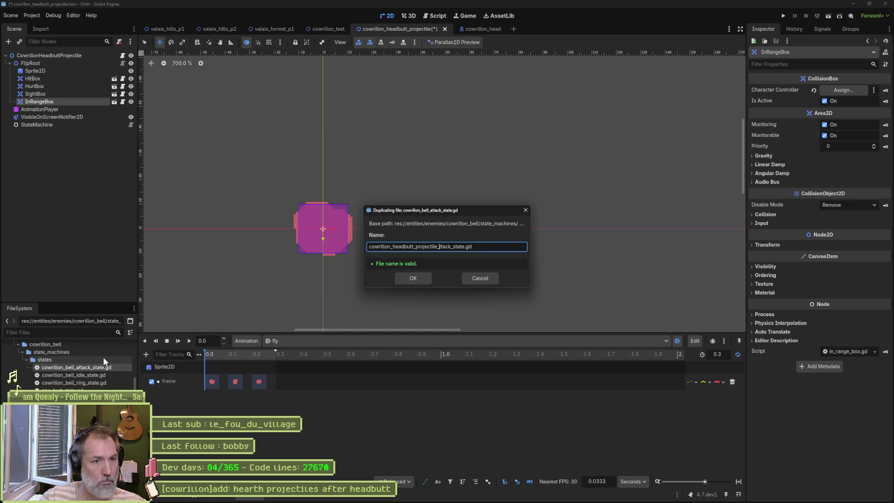
pyautogui.press('Delete')
pyautogui.press('Delete')
pyautogui.press('Delete')
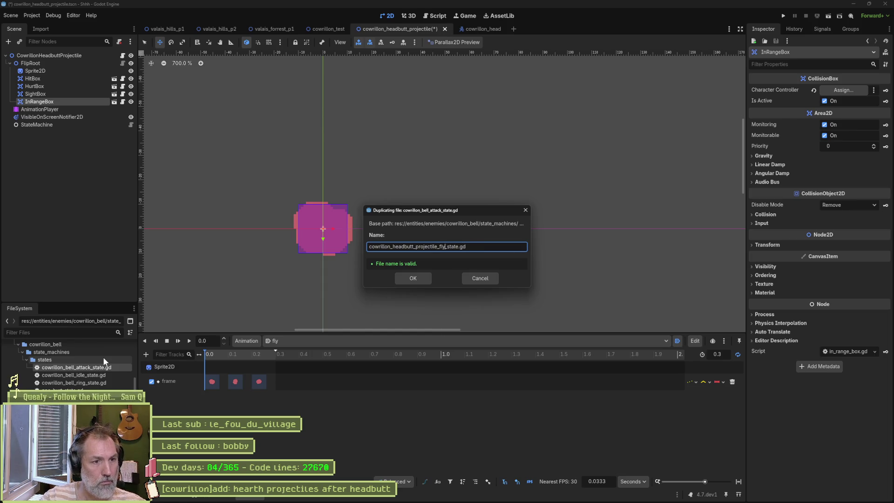
pyautogui.write('fall_')
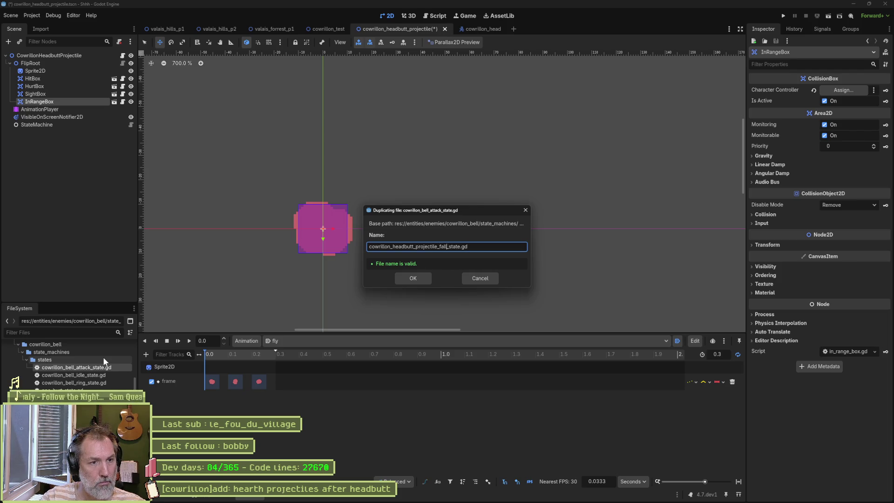
pyautogui.press('Return')
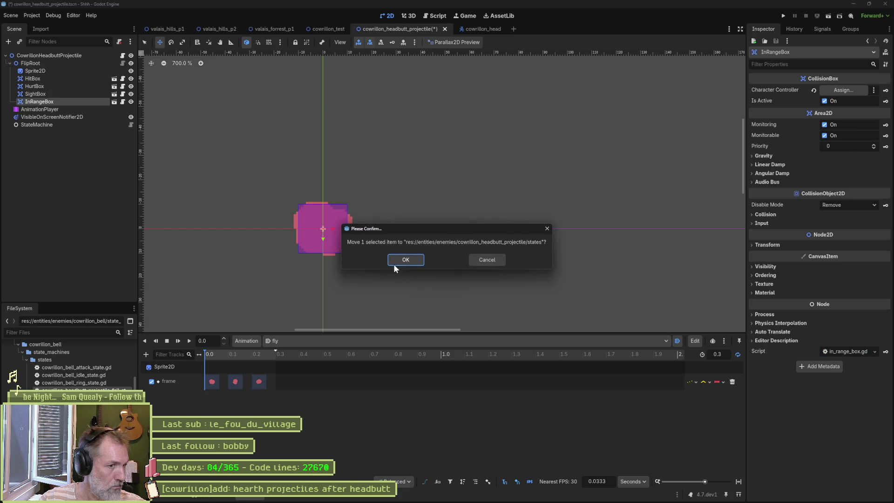
pyautogui.click(402, 257)
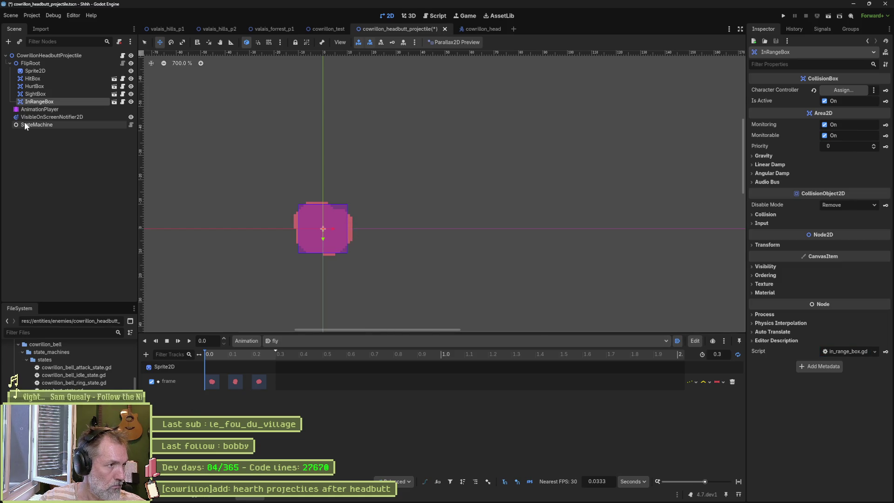
# Search 'projectil' in the add-child dialog for StateMachine, then cancel without adding a node.
pyautogui.click(66, 125)
pyautogui.hotkey('ctrl', 'a')
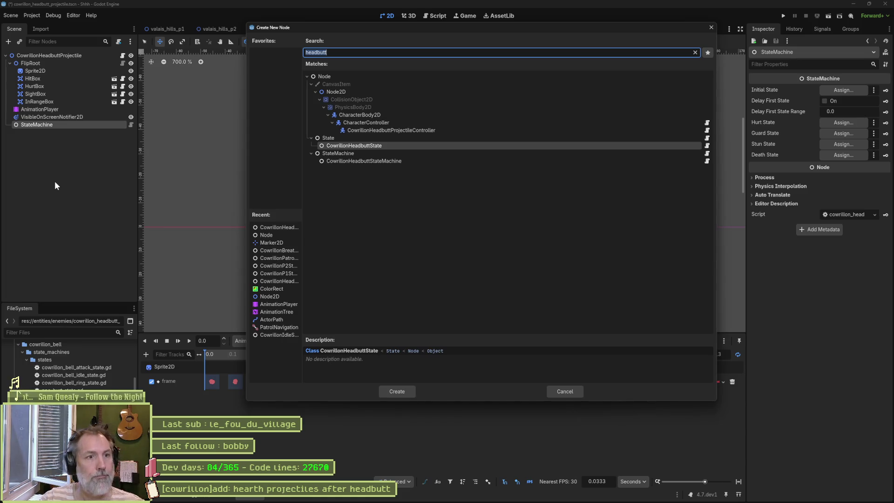
pyautogui.write('projectil')
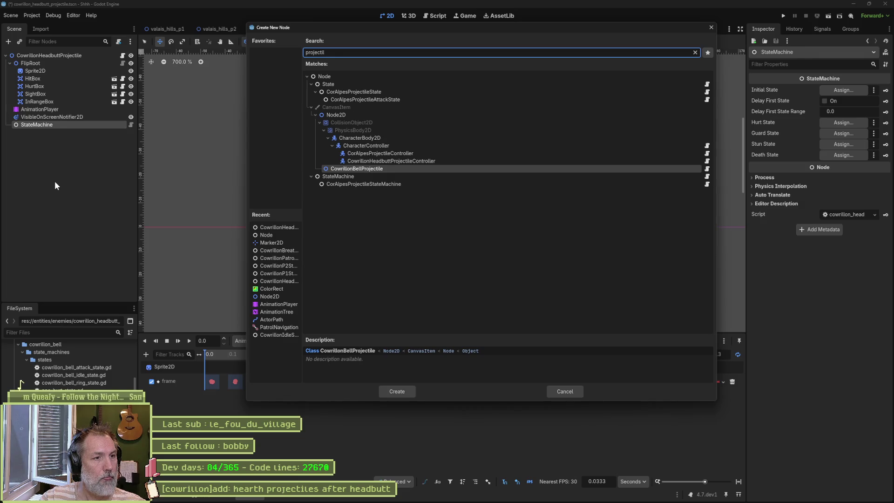
pyautogui.press('Escape')
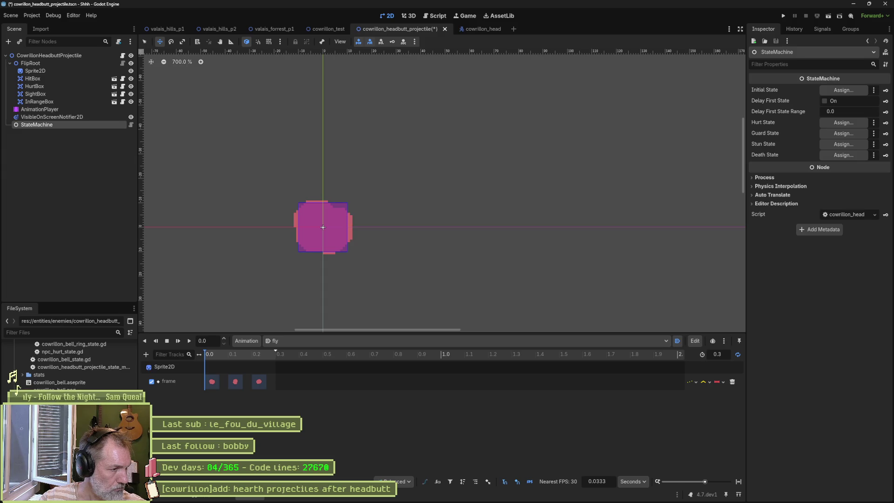
# Change line 1 to class_name CowrillonHeadbuttProjectileFallState in the script editor and save.
pyautogui.hotkey('ctrl', 'F3')
pyautogui.moveTo(367, 56); pyautogui.dragTo(396, 56)
pyautogui.write('HeadbuttProjectileFalkState')
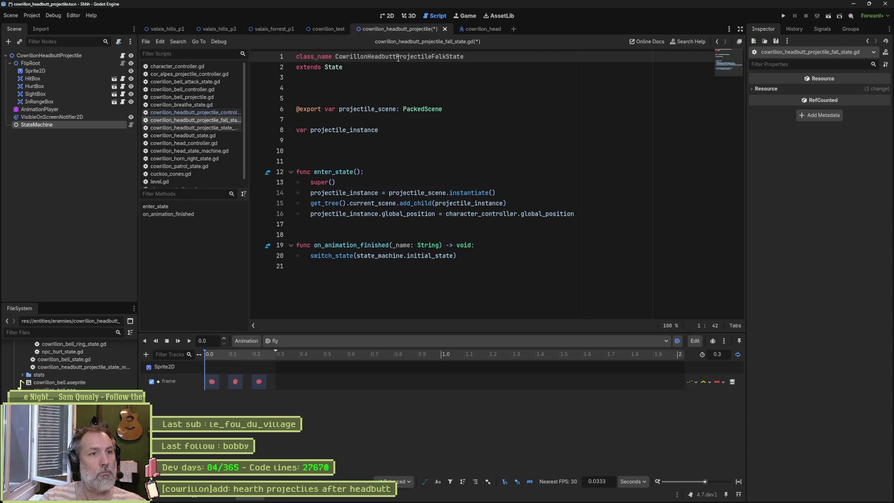
pyautogui.press('Delete')
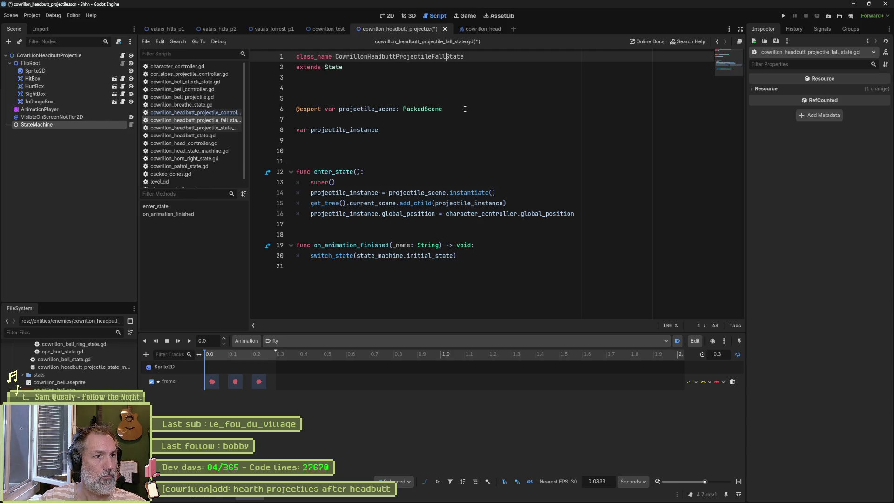
pyautogui.hotkey('ctrl', 's')
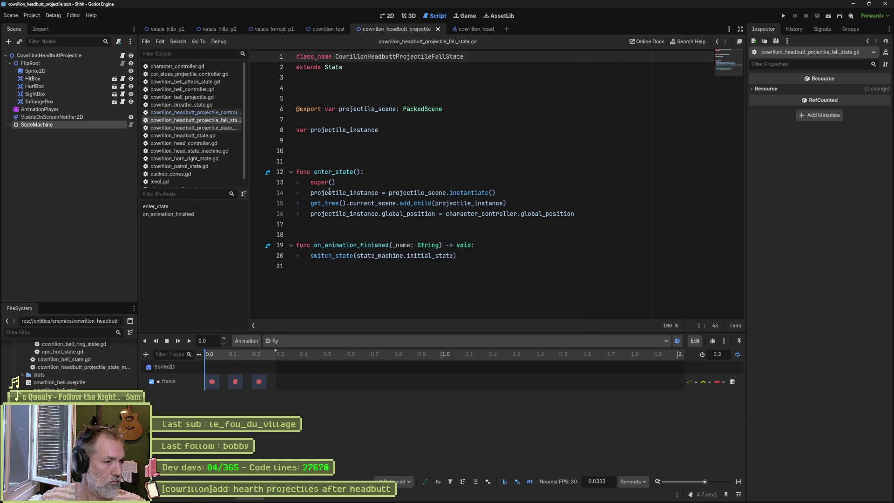
# Add a CowrillonHeadbuttProjectileFallState child node under StateMachine.
pyautogui.click(94, 125)
pyautogui.hotkey('ctrl', 'a')
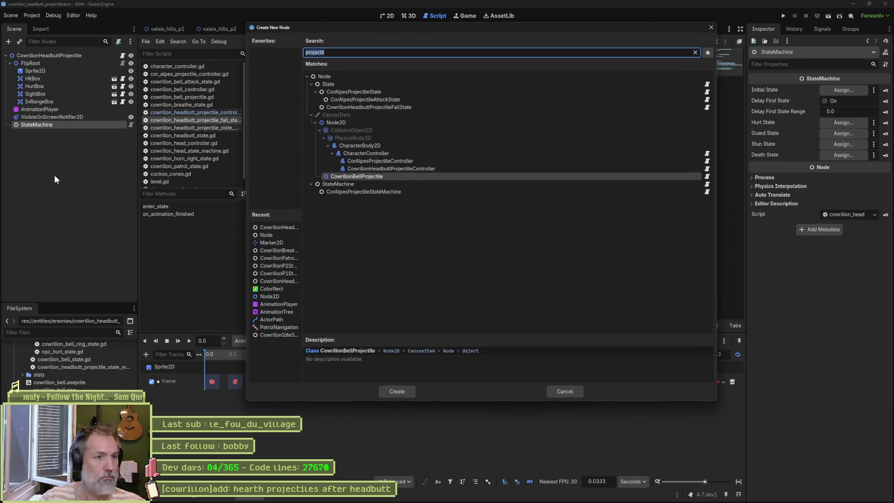
pyautogui.press('Up')
pyautogui.press('Up')
pyautogui.press('Up')
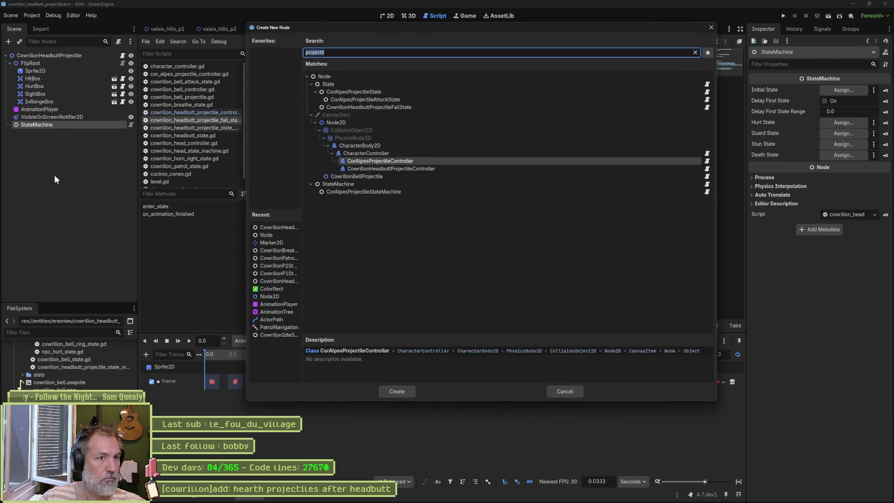
pyautogui.press('Return')
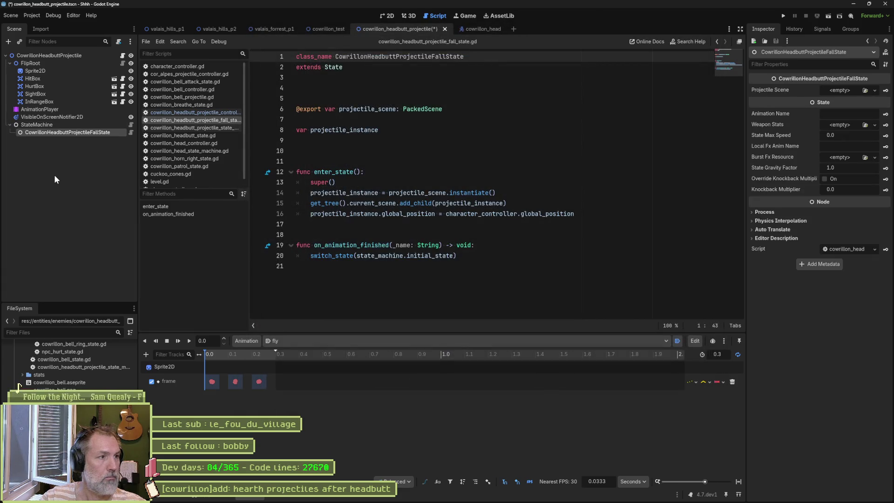
# Rename the new node to Fall, save the projectile scene, and open its script.
pyautogui.press('F2')
pyautogui.write('Fall')
pyautogui.press('Return')
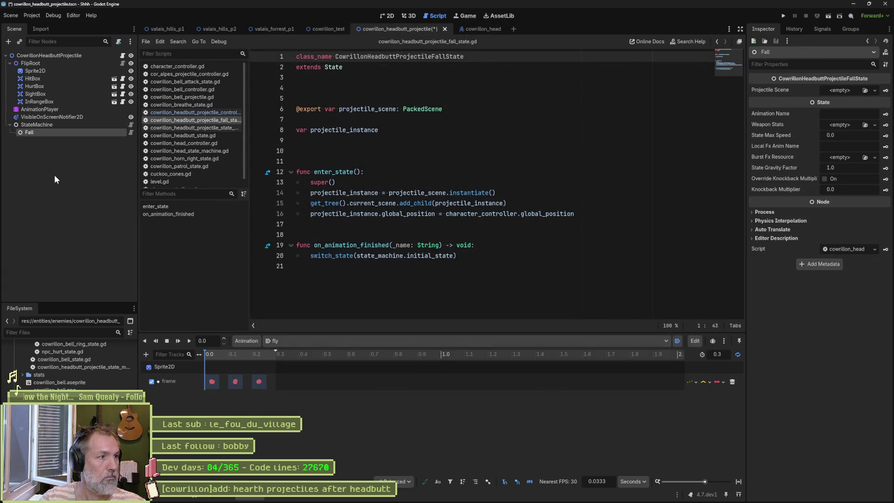
pyautogui.hotkey('ctrl', 's')
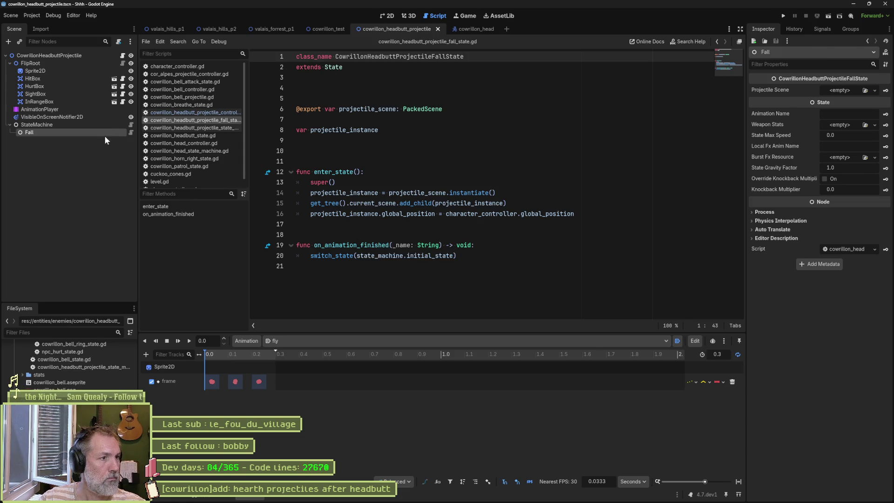
pyautogui.click(132, 131)
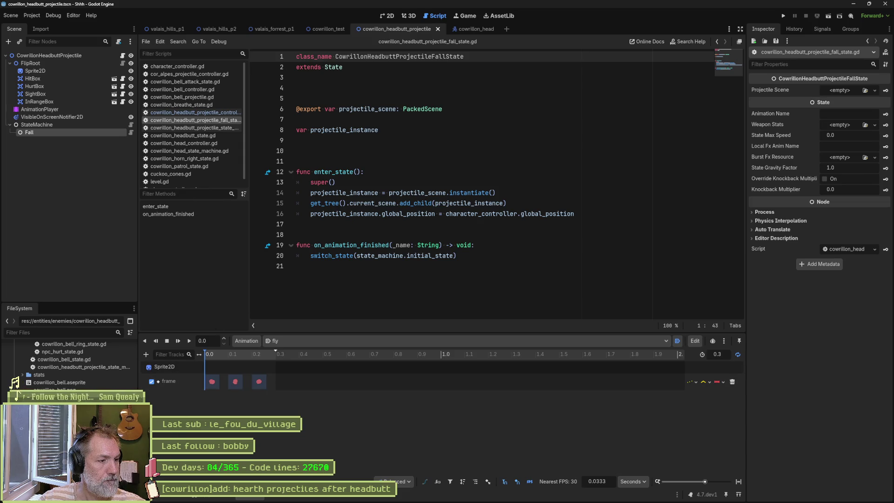
# Glance at projectile_controller.gd, then view cowrillon_headbutt_state.gd's exported projectile settings at the top.
pyautogui.click(196, 112)
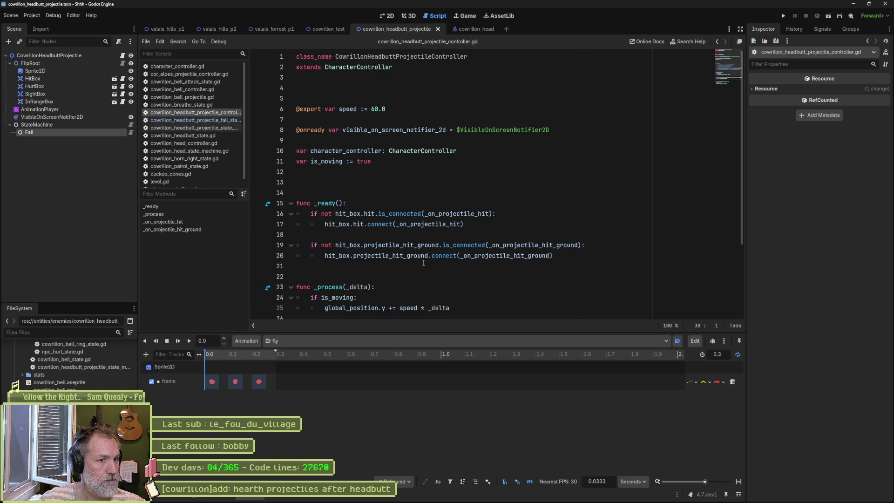
pyautogui.scroll(-3, 433, 261)
pyautogui.scroll(3, 500, 264)
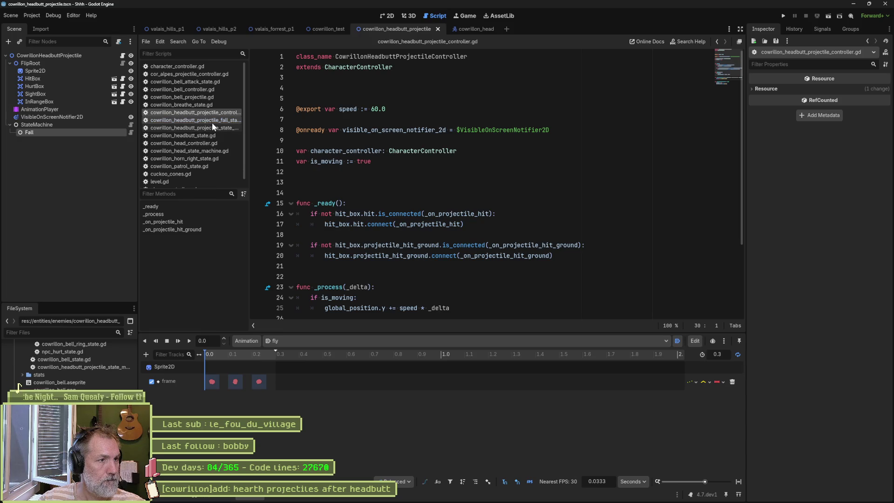
pyautogui.click(208, 138)
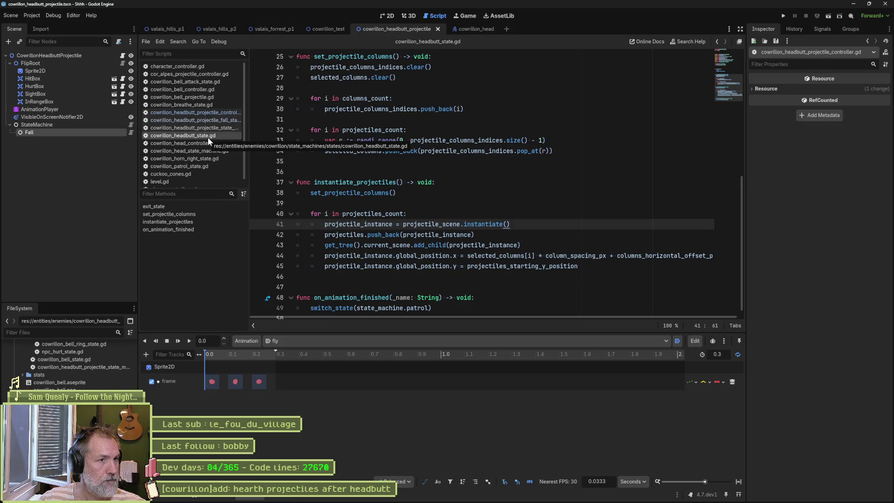
pyautogui.scroll(7, 496, 193)
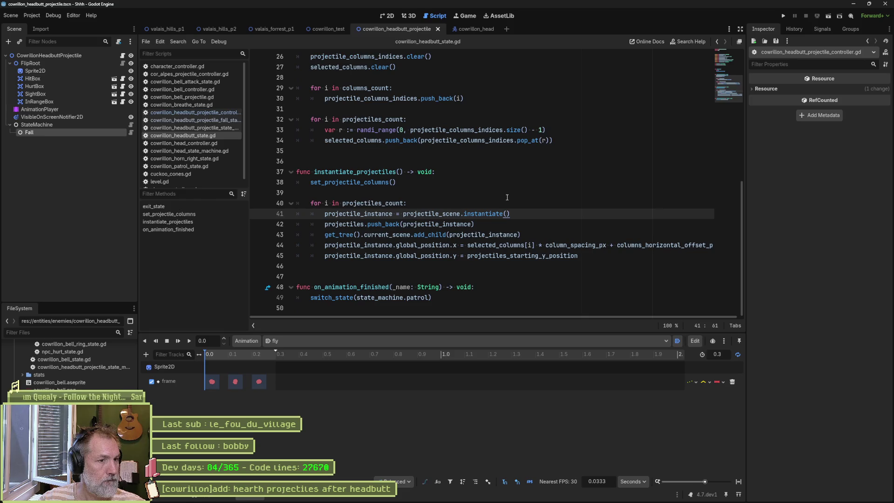
pyautogui.scroll(2, 503, 195)
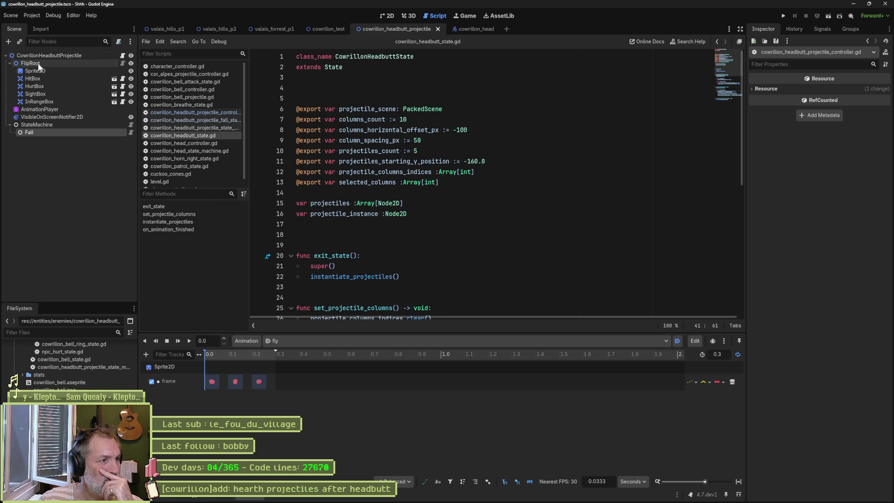
# On the root node, assign Sprite2D, FlipRoot and AnimationPlayer to Character Sprite, Flip Root and Animation Player; leave Pushback Ray empty.
pyautogui.click(20, 56)
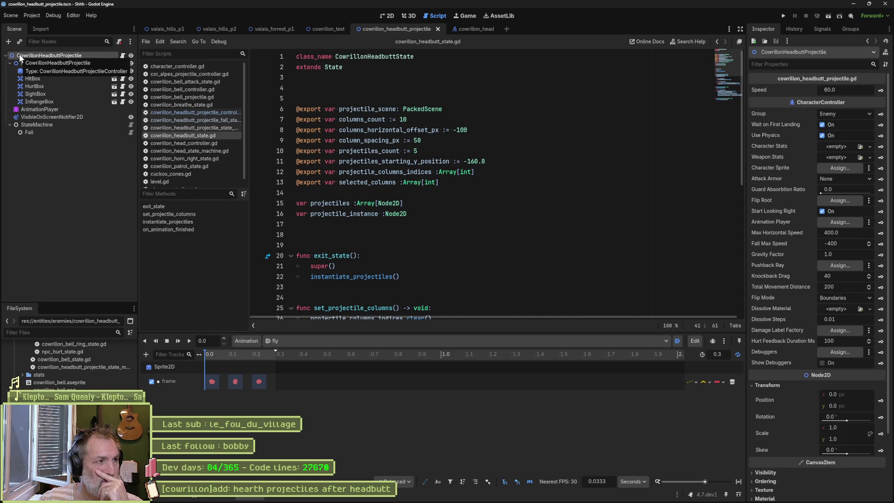
pyautogui.click(841, 168)
pyautogui.doubleClick(447, 179)
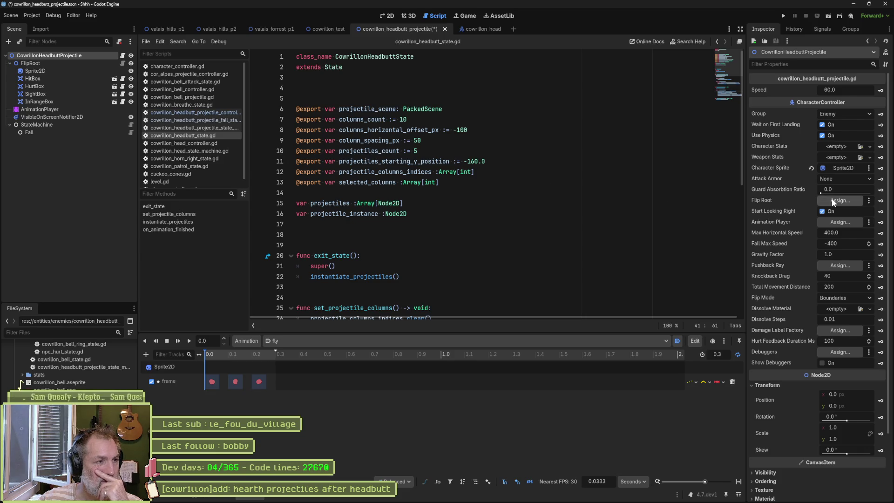
pyautogui.click(834, 199)
pyautogui.doubleClick(417, 172)
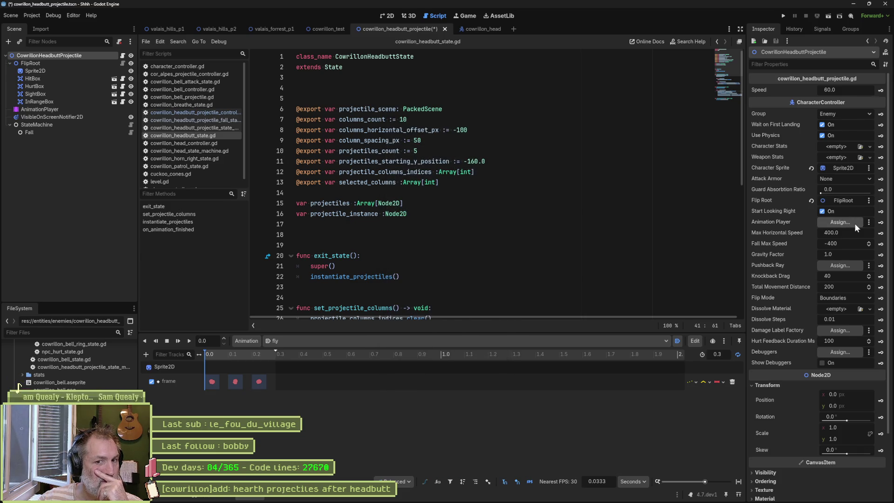
pyautogui.click(838, 222)
pyautogui.doubleClick(426, 217)
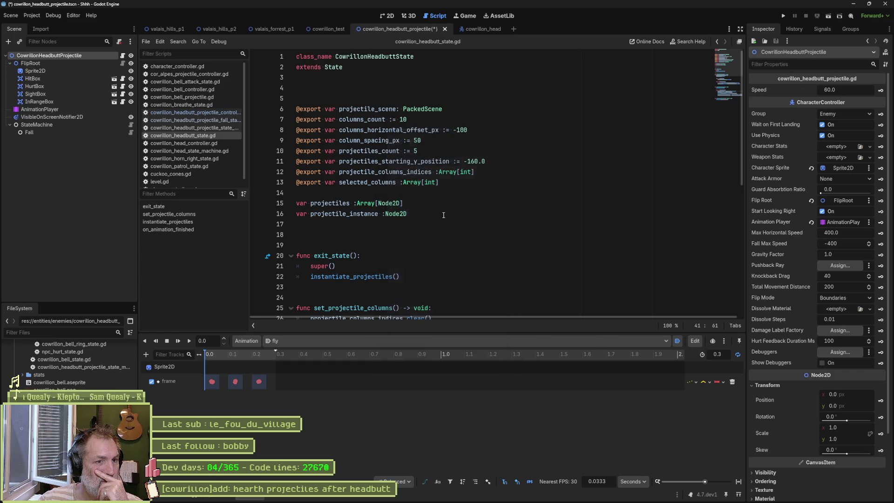
pyautogui.click(834, 265)
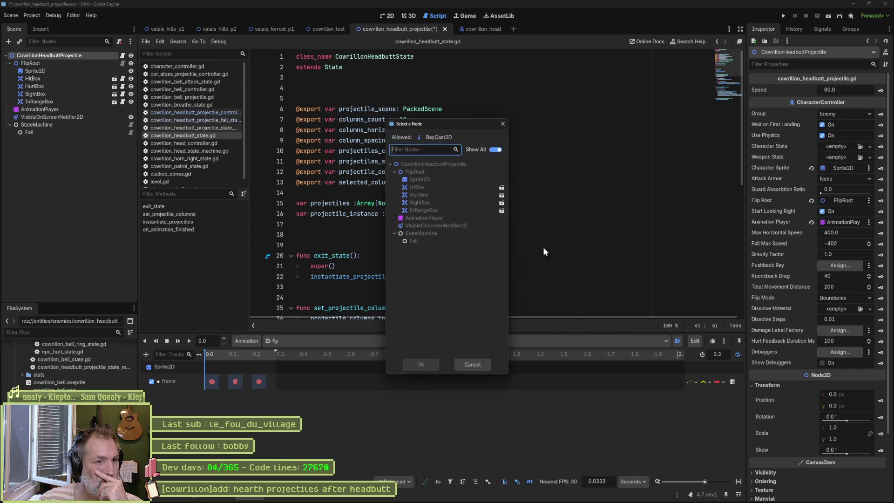
pyautogui.click(488, 365)
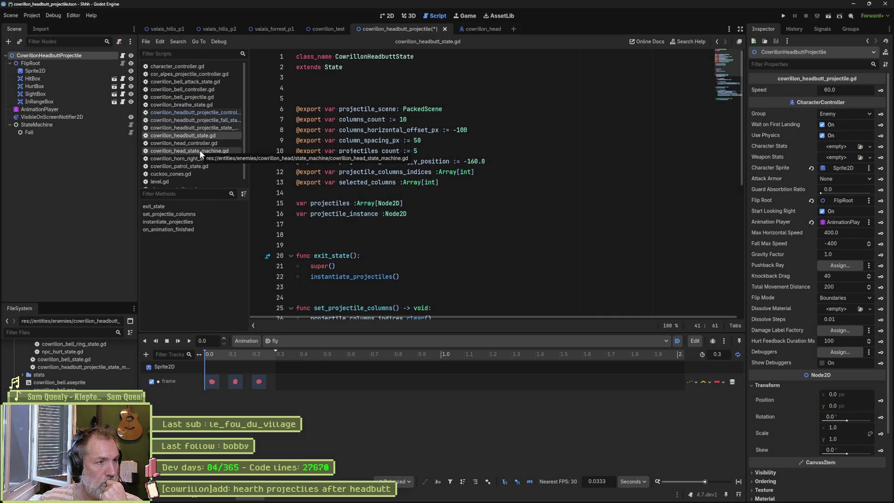
# Close the twelve unrelated scripts, including the bell, head controller, patrol, level and player scripts.
pyautogui.middleClick(178, 76)
pyautogui.middleClick(178, 74)
pyautogui.middleClick(179, 74)
pyautogui.middleClick(180, 74)
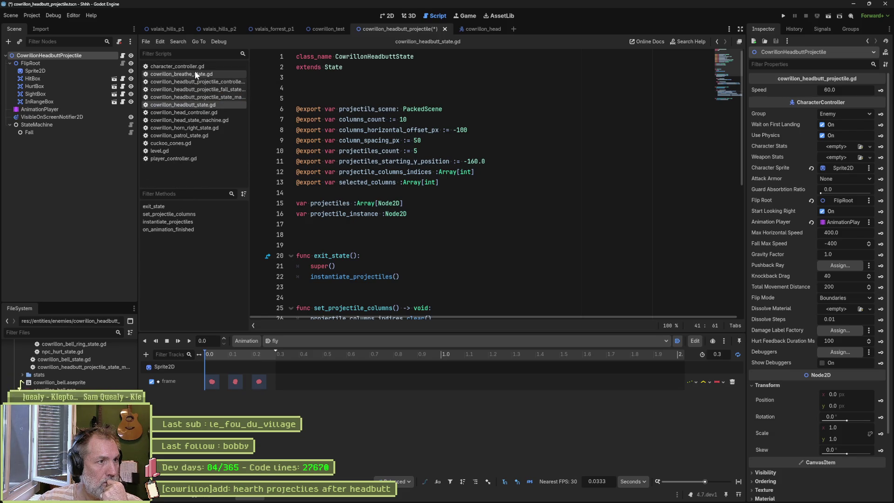
pyautogui.middleClick(195, 73)
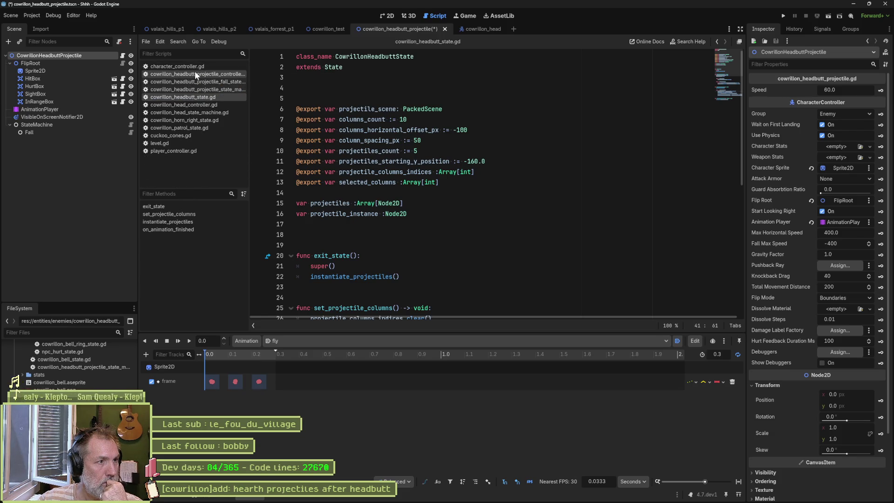
pyautogui.middleClick(187, 104)
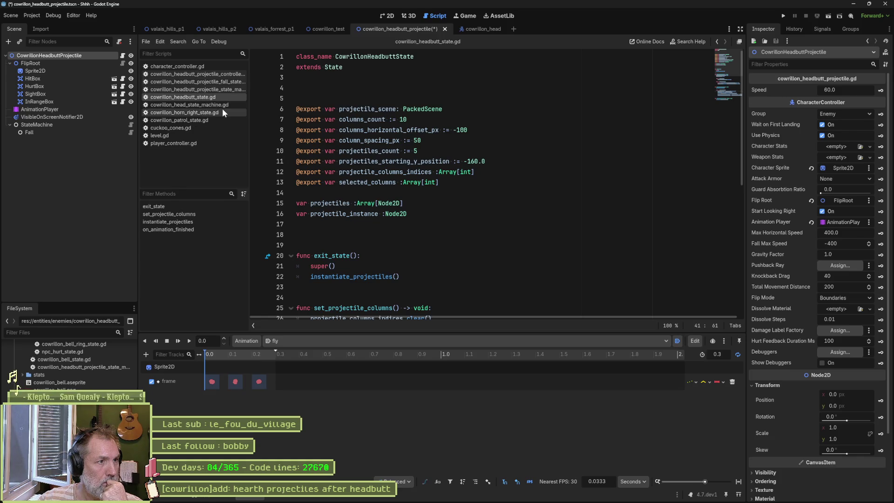
pyautogui.middleClick(222, 105)
pyautogui.middleClick(222, 105)
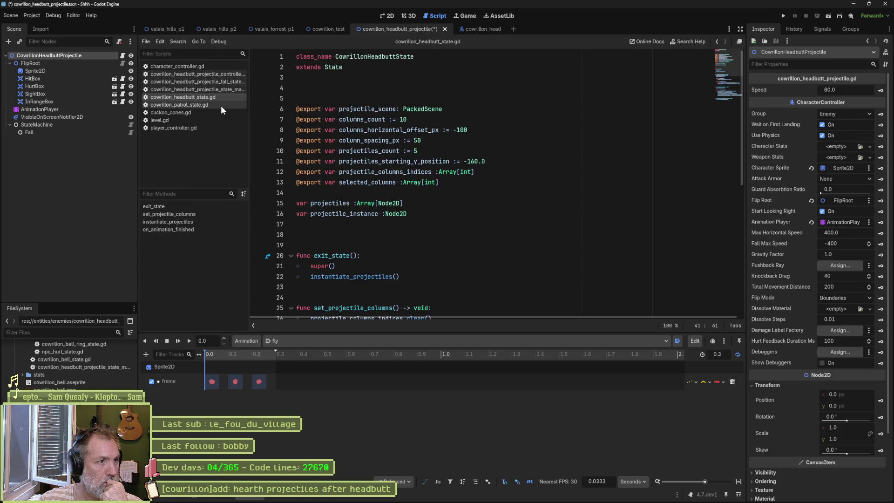
pyautogui.middleClick(215, 104)
pyautogui.middleClick(215, 105)
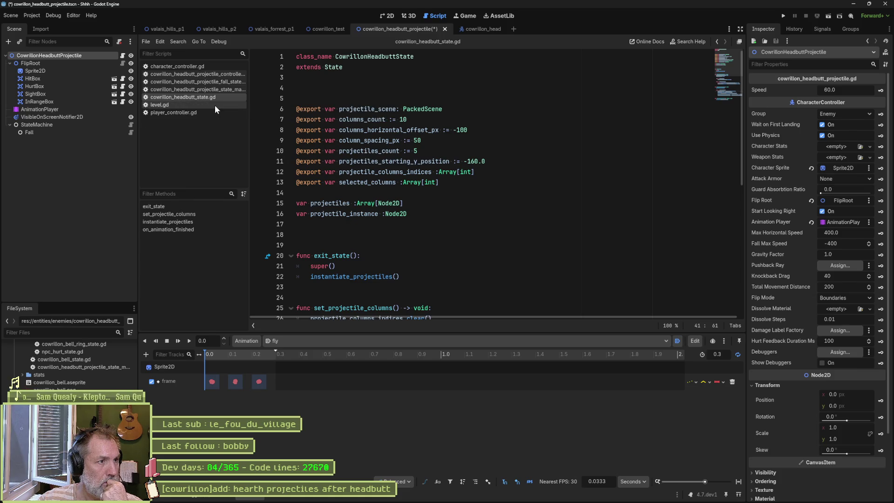
pyautogui.middleClick(214, 105)
pyautogui.middleClick(215, 105)
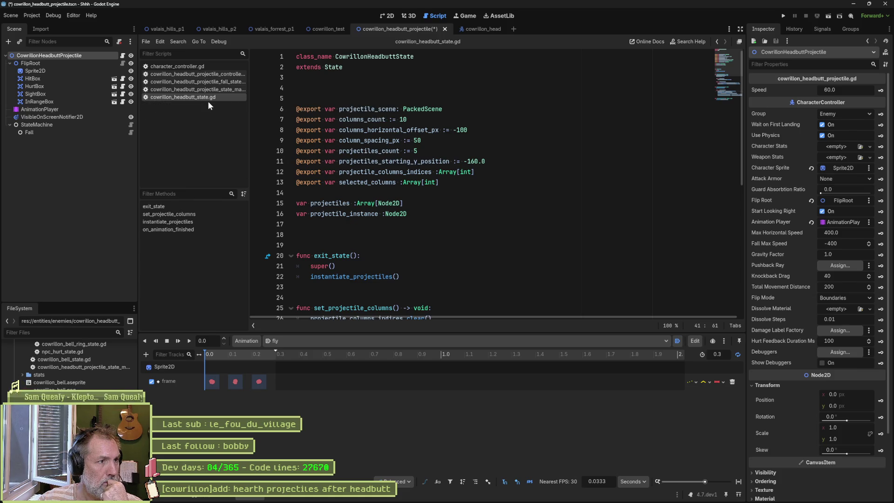
# Widen the script list, review the projectile state machine and fall state scripts, then switch to Fork.
pyautogui.moveTo(249, 112); pyautogui.dragTo(274, 110)
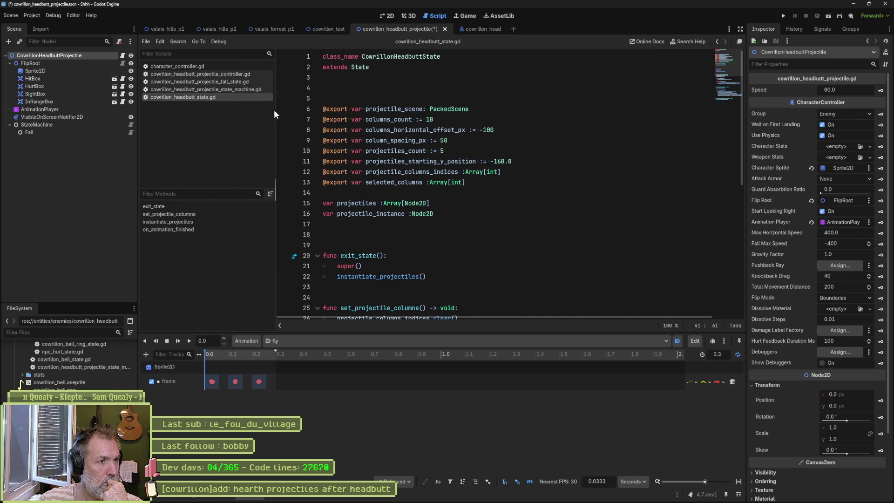
pyautogui.click(234, 89)
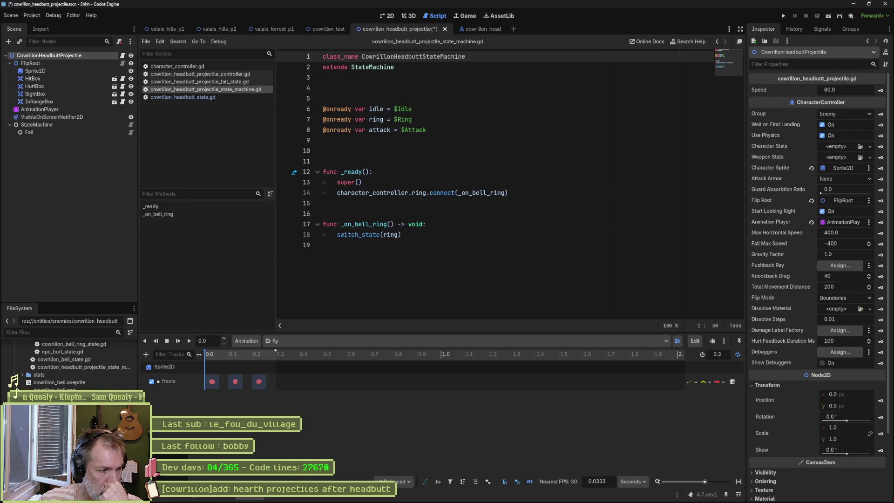
pyautogui.click(200, 81)
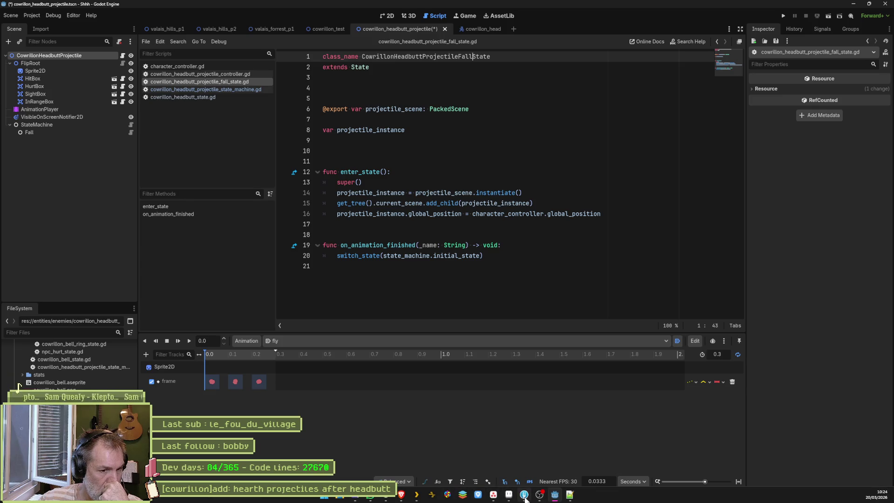
pyautogui.click(525, 498)
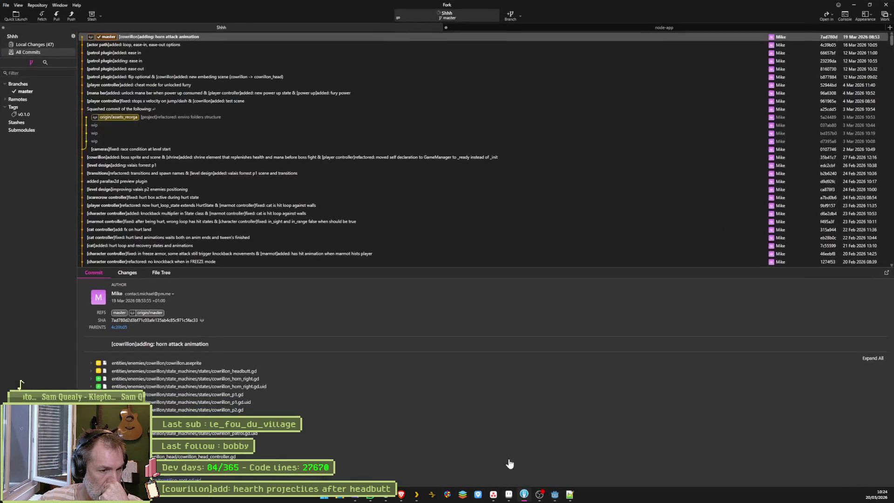
# Review the local-change diffs for the state machine, fall state and projectile controller scripts, then return to Godot.
pyautogui.click(47, 44)
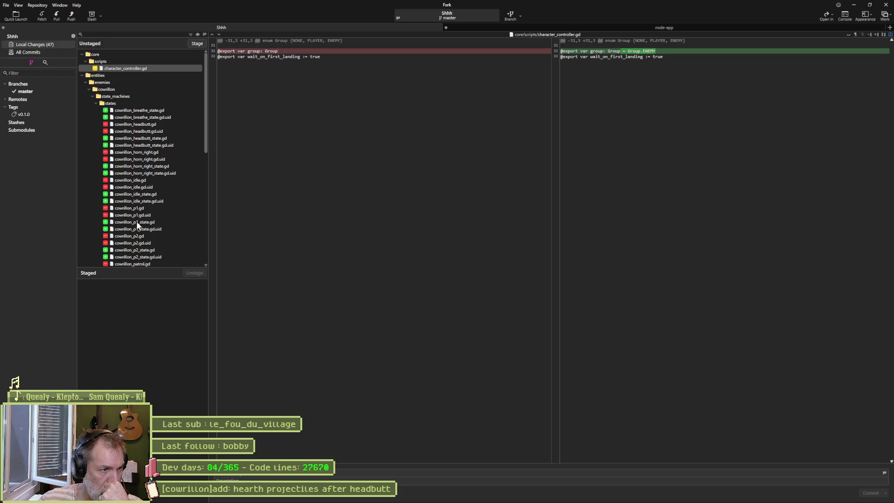
pyautogui.scroll(-5, 139, 222)
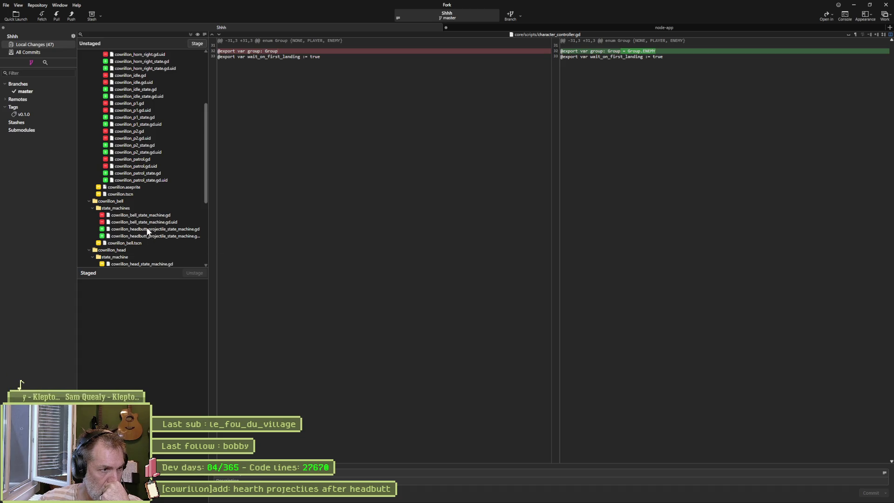
pyautogui.click(153, 216)
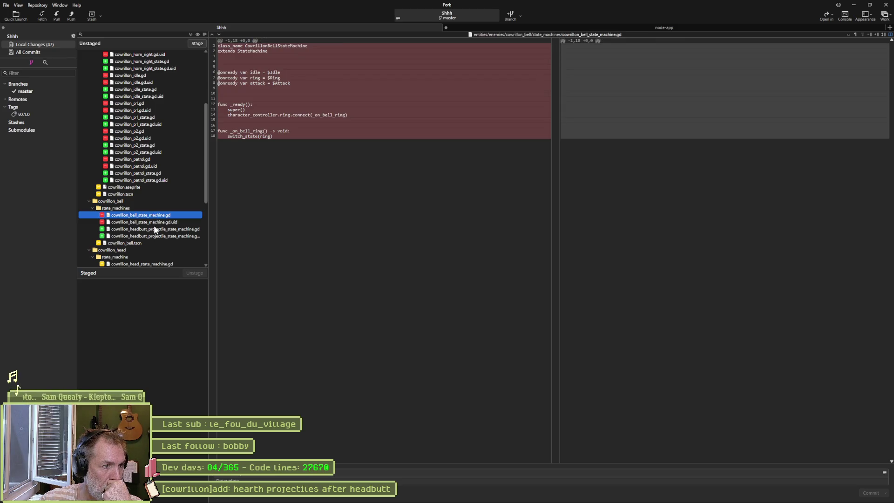
pyautogui.click(154, 229)
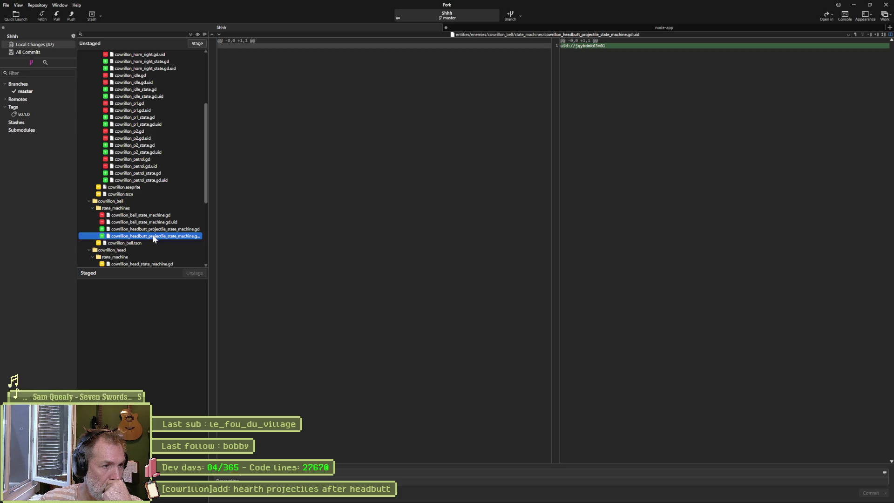
pyautogui.click(151, 236)
pyautogui.scroll(-4, 150, 242)
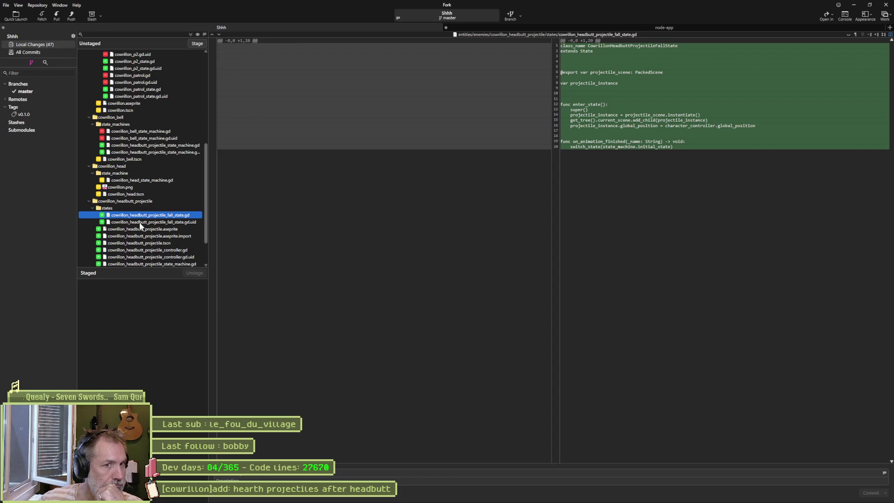
pyautogui.click(140, 222)
pyautogui.scroll(-2, 155, 237)
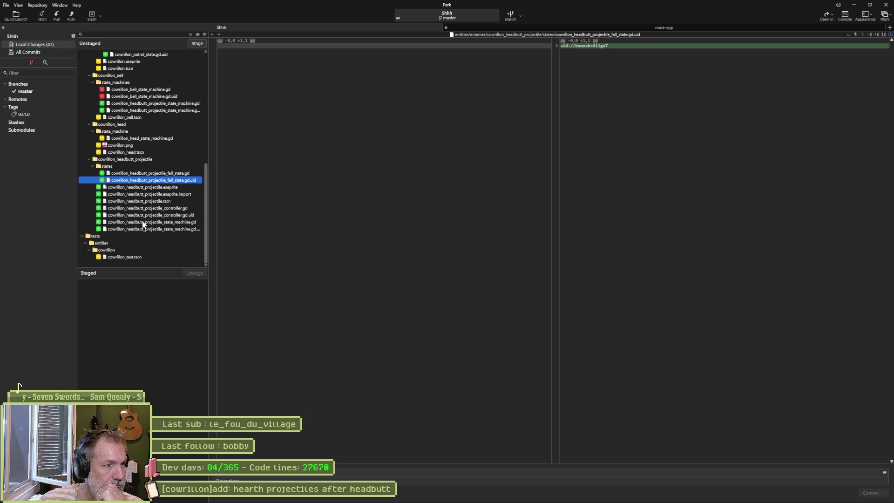
pyautogui.click(139, 208)
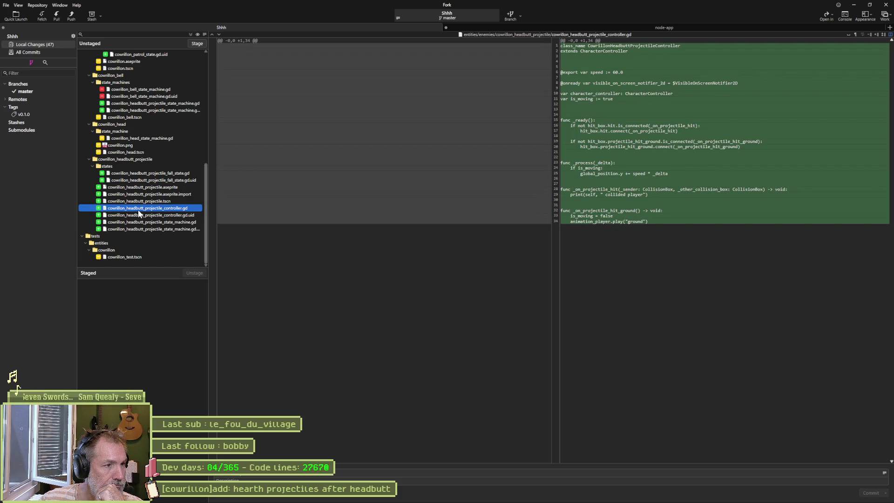
pyautogui.hotkey('alt', 'Tab')
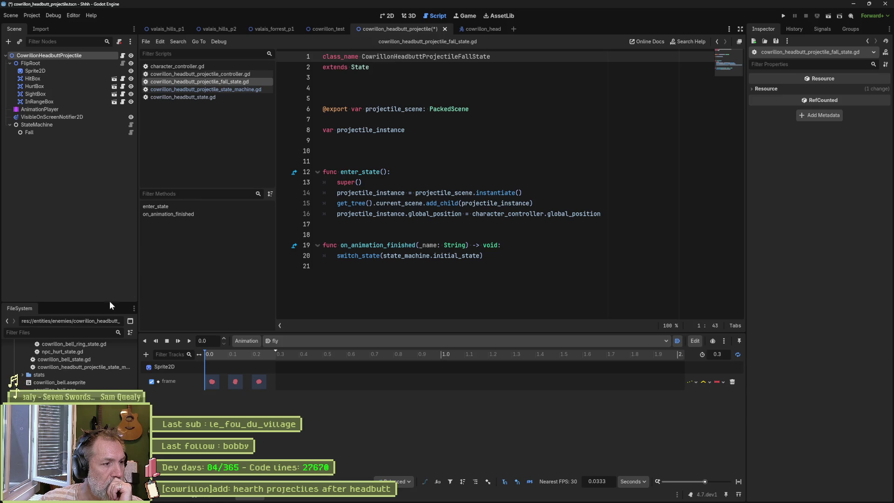
# Open cowrillon_bell_state_machine.gd from cowrillon_bell/state_machines and save the scene.
pyautogui.click(70, 367)
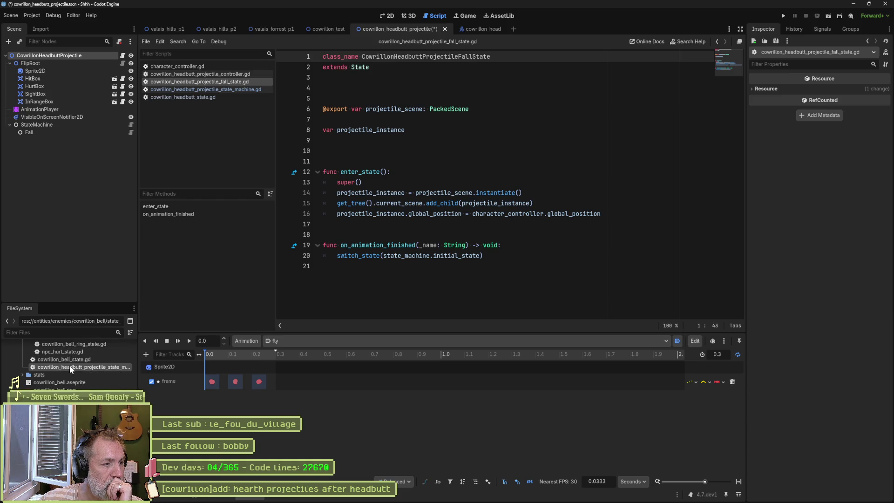
pyautogui.doubleClick(69, 367)
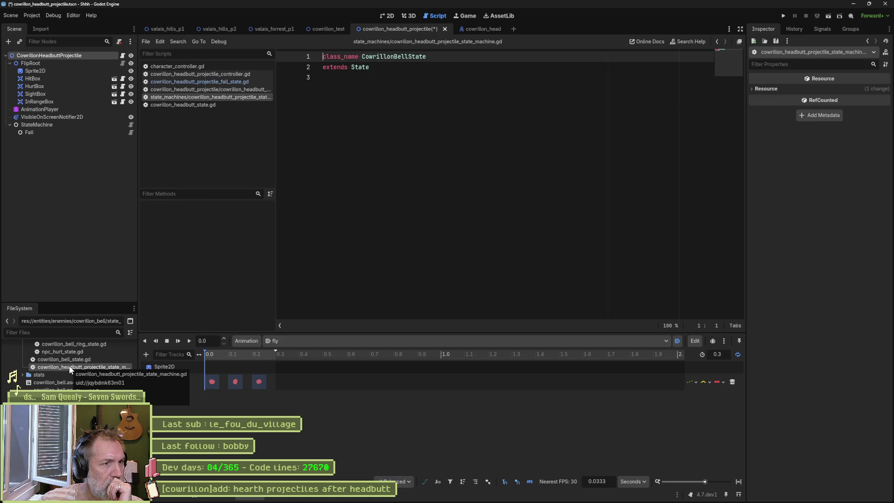
pyautogui.scroll(2, 93, 372)
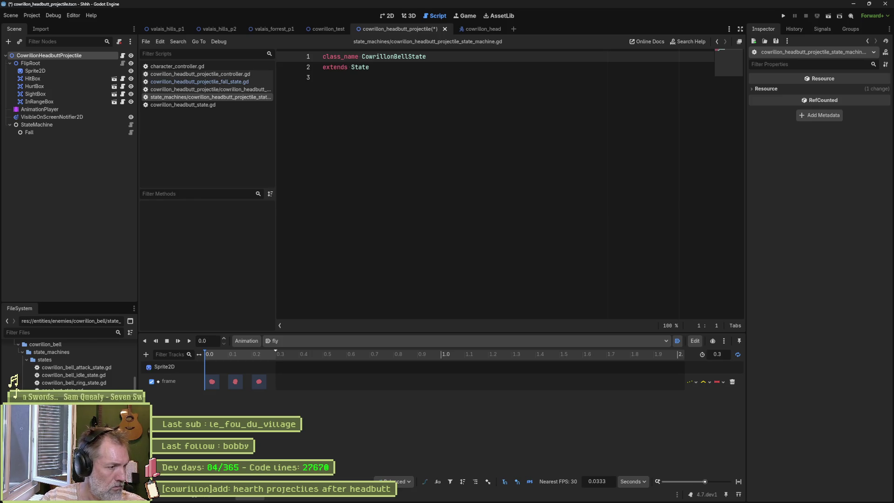
pyautogui.hotkey('ctrl', 's')
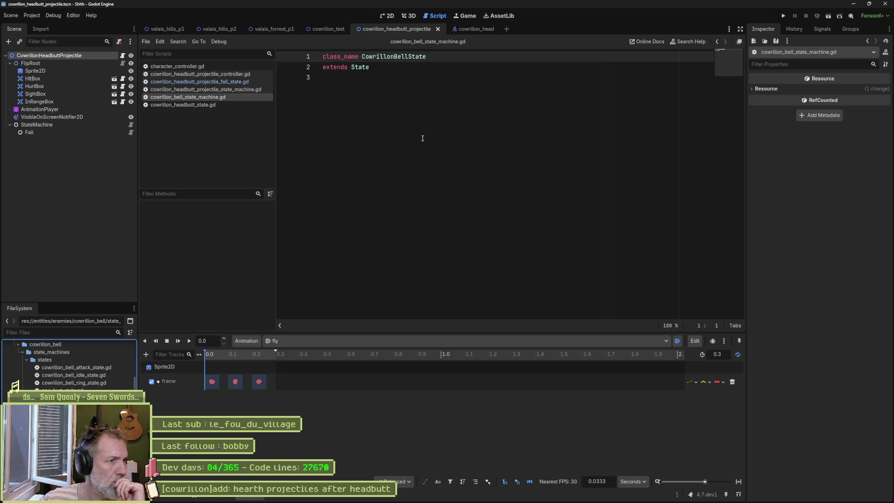
# Run cowrillon_test and inspect the live CowrillonBellProjectile and CowrillonHead nodes in the Remote tree.
pyautogui.click(328, 29)
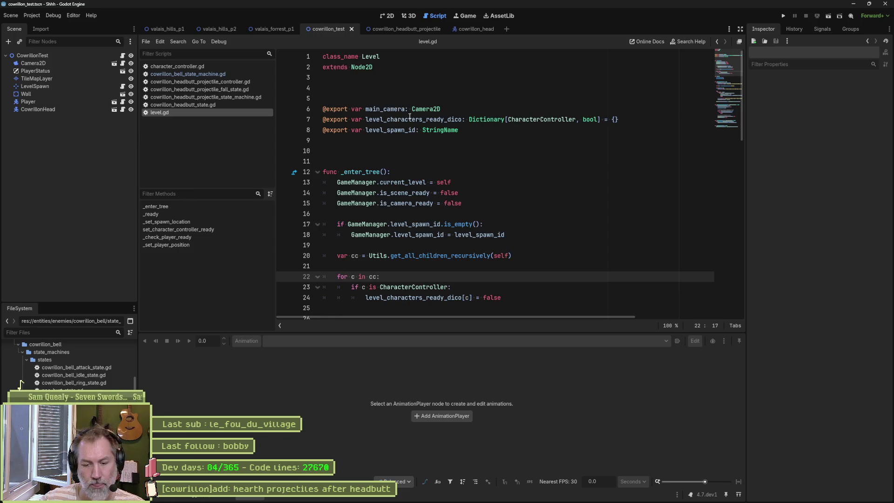
pyautogui.press('F6')
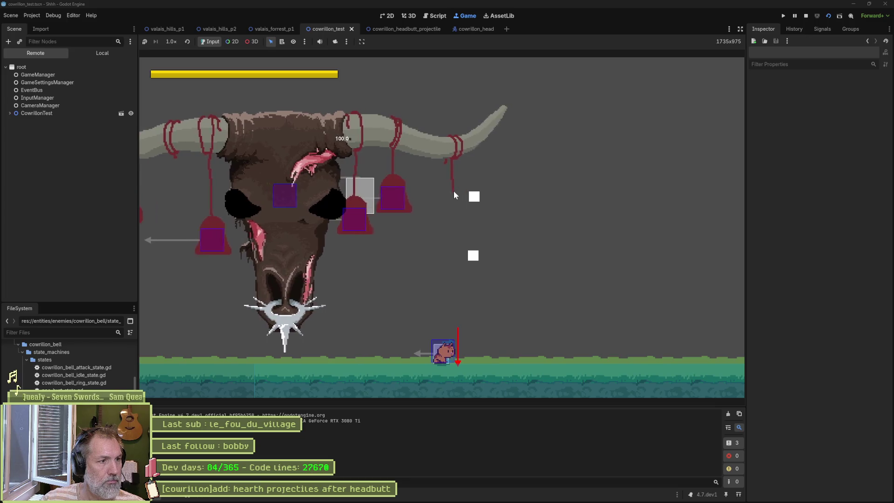
pyautogui.doubleClick(43, 113)
pyautogui.doubleClick(51, 174)
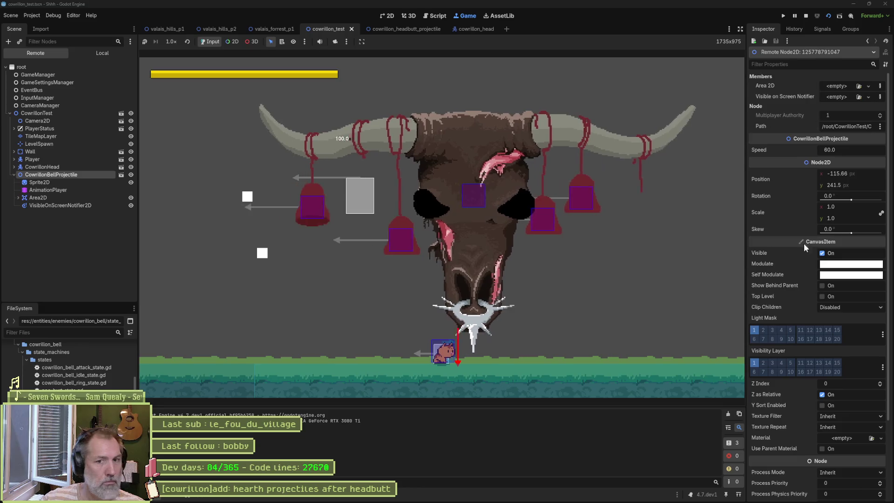
pyautogui.scroll(-3, 804, 248)
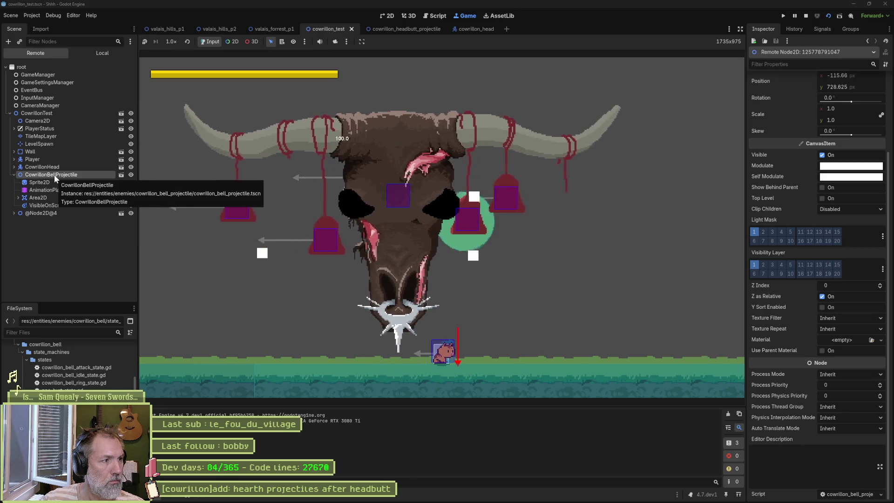
pyautogui.click(42, 166)
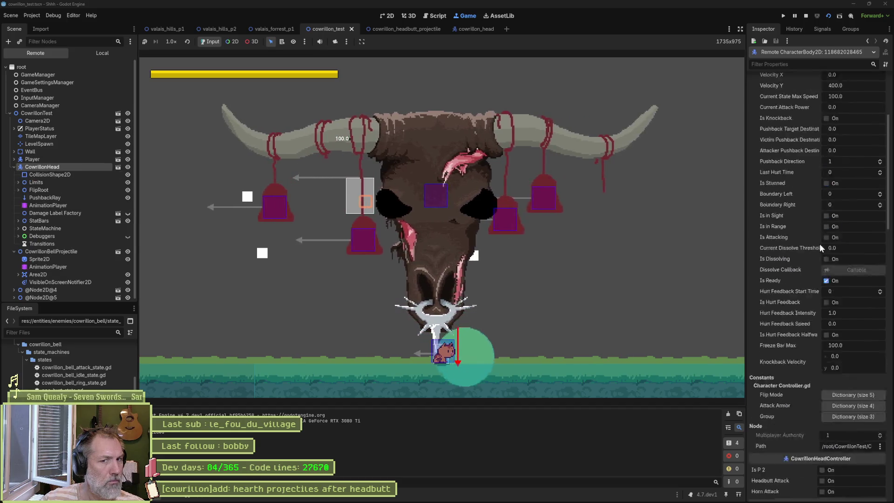
pyautogui.scroll(-5, 821, 248)
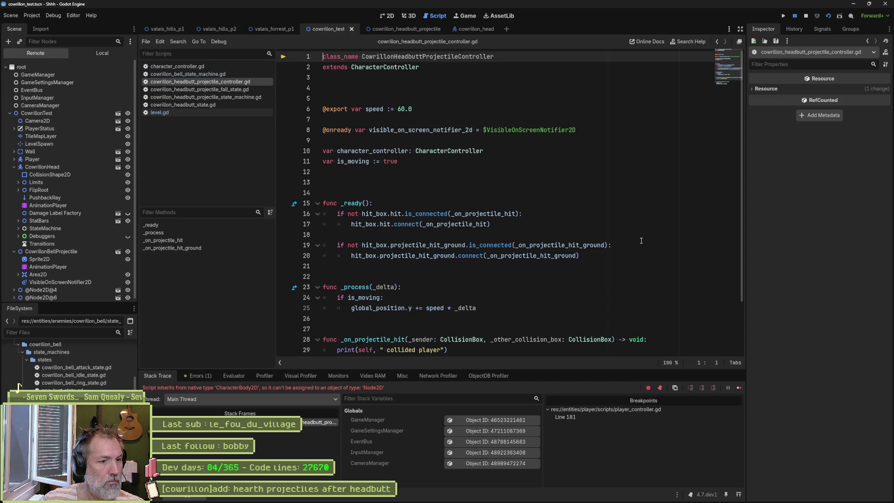
# Stop the game and change the headbutt projectile's root node type to CharacterBody2D.
pyautogui.press('F8')
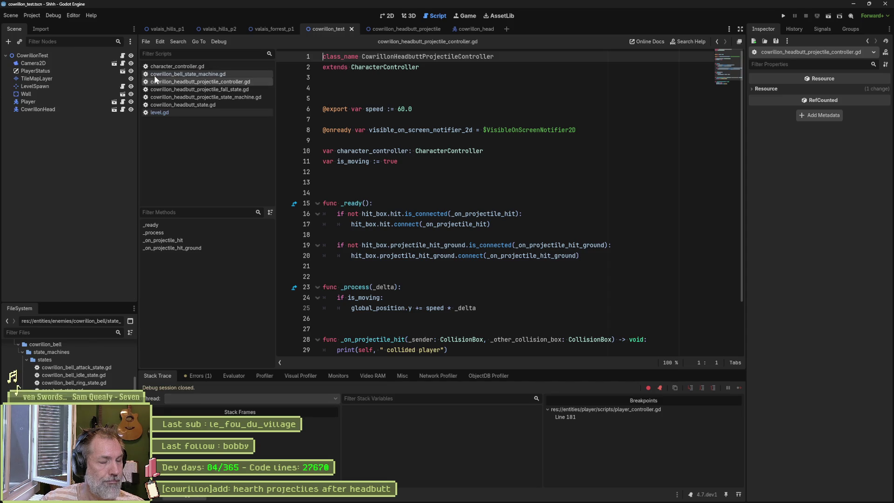
pyautogui.click(418, 31)
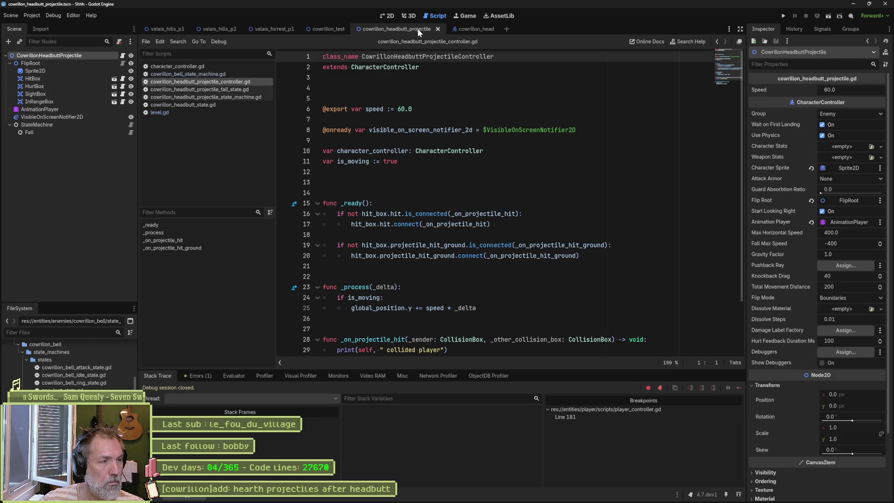
pyautogui.rightClick(50, 55)
pyautogui.click(103, 165)
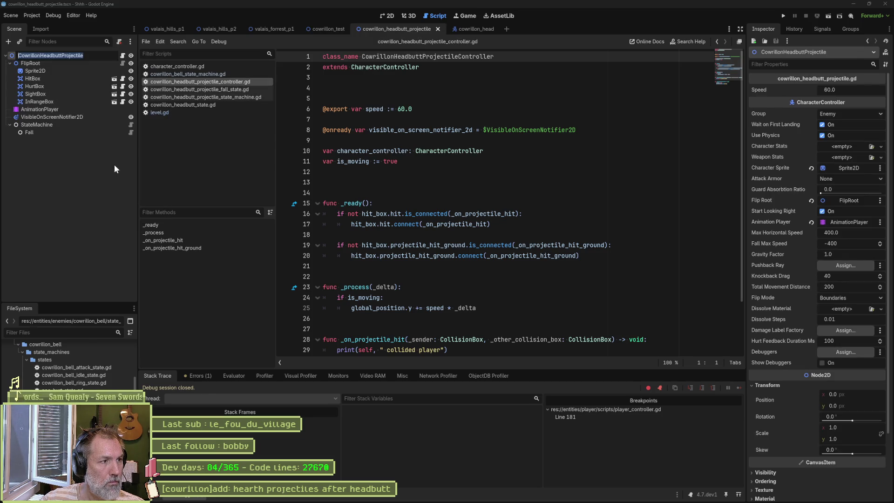
pyautogui.rightClick(72, 55)
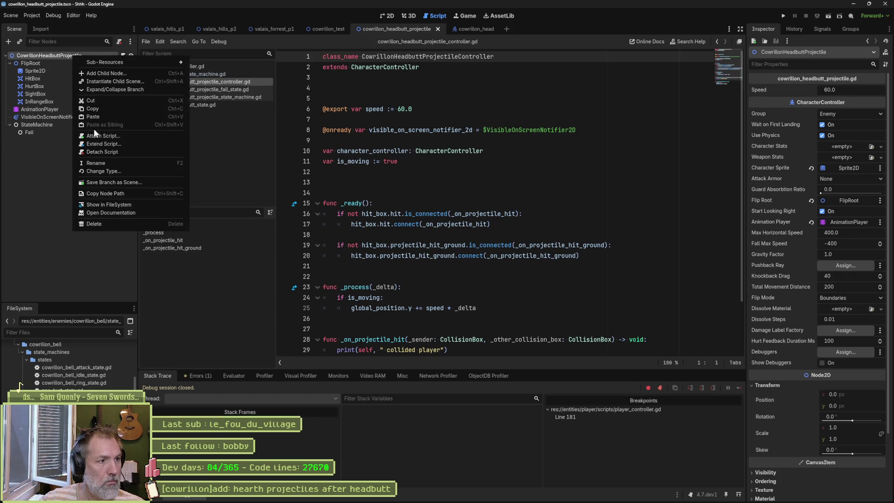
pyautogui.click(110, 175)
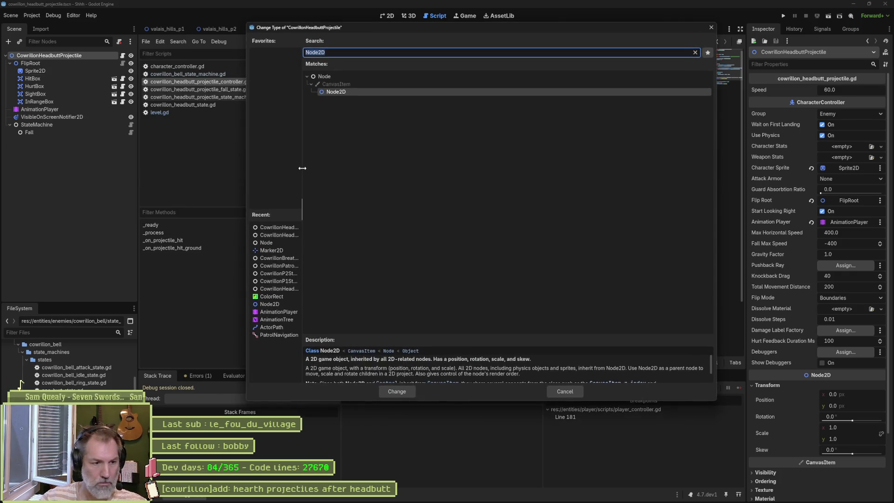
pyautogui.write('charac')
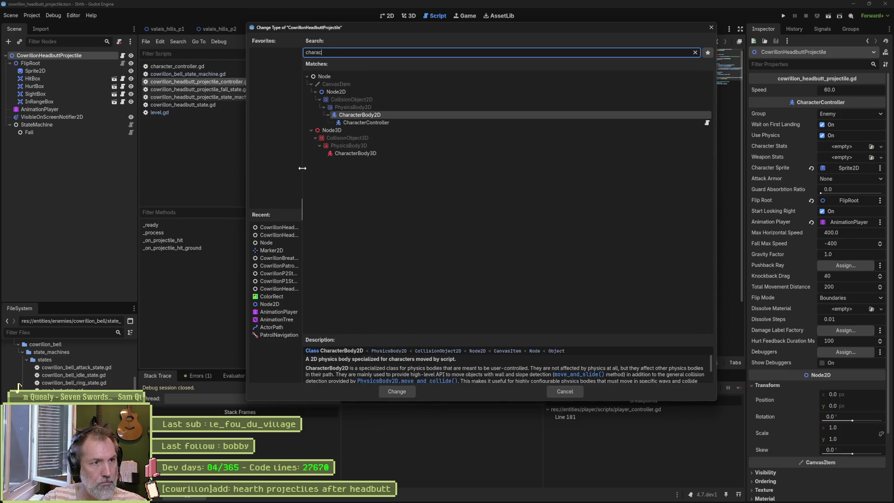
pyautogui.press('Return')
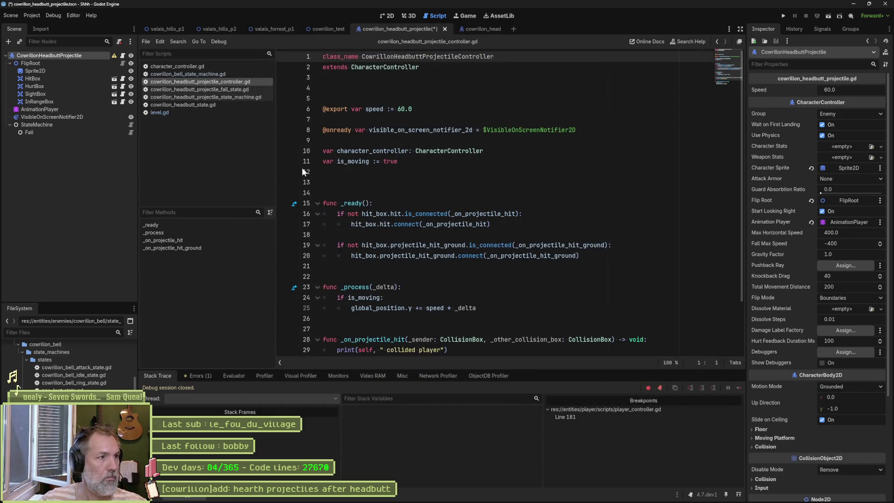
# Add a CollisionShape2D child under the projectile root.
pyautogui.hotkey('ctrl', 'a')
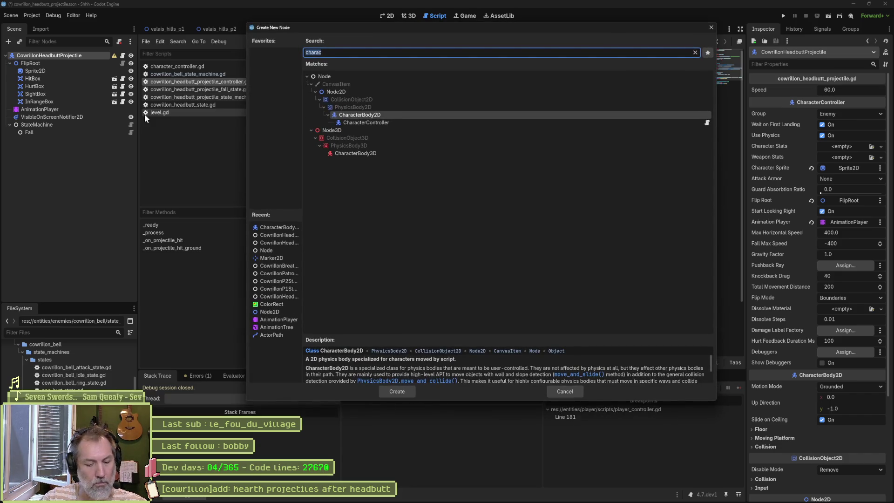
pyautogui.write('coll')
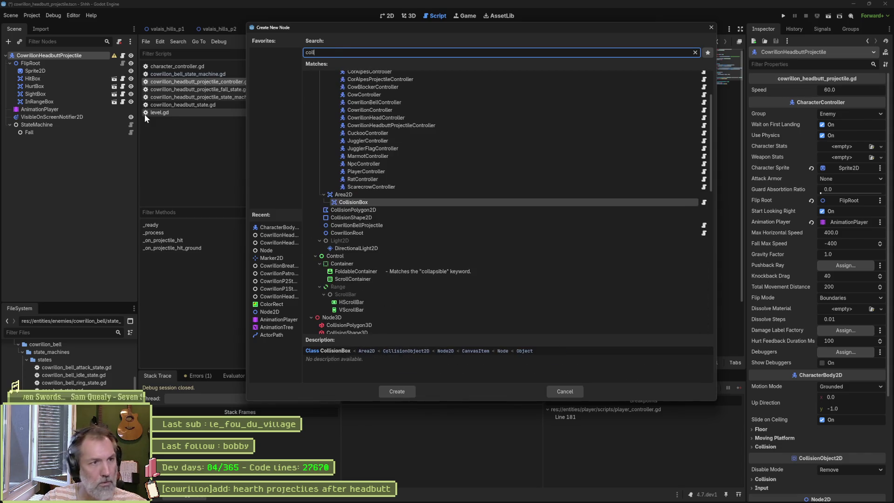
pyautogui.press('Down')
pyautogui.press('Down')
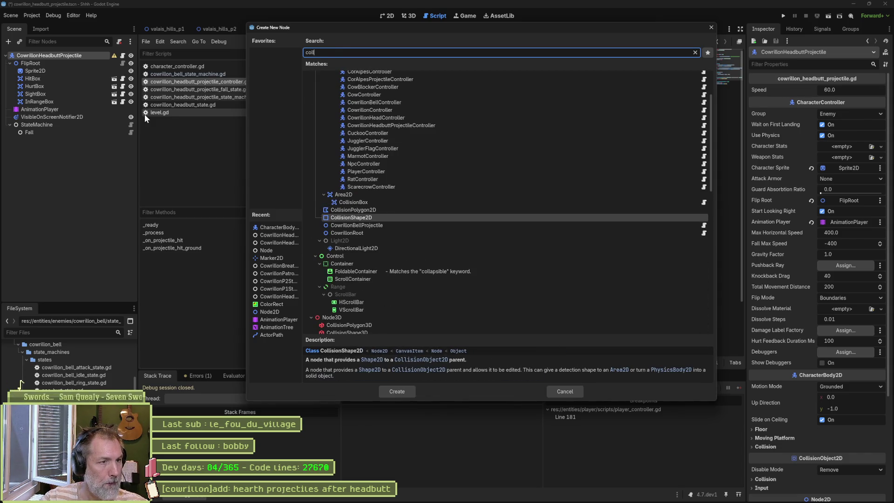
pyautogui.press('Return')
# Move CollisionShape2D to the first child under the root and give it a New RectangleShape2D.
pyautogui.press('Delete')
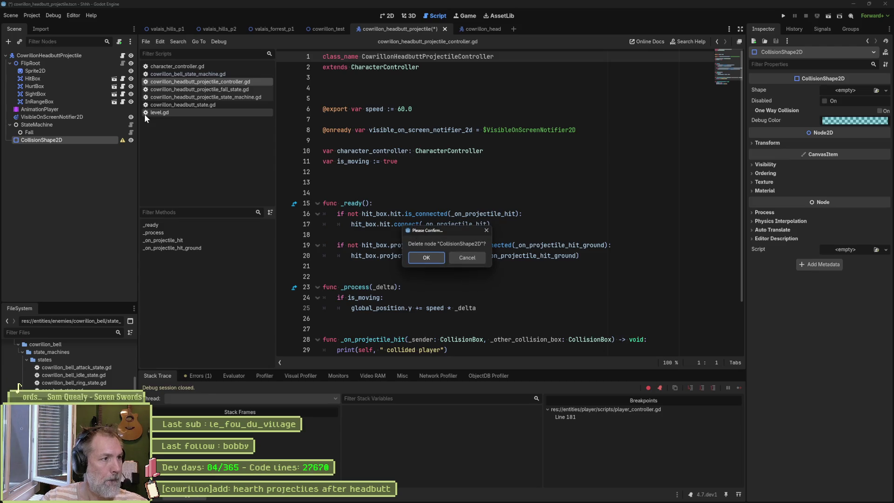
pyautogui.press('Escape')
pyautogui.moveTo(66, 140); pyautogui.dragTo(58, 61)
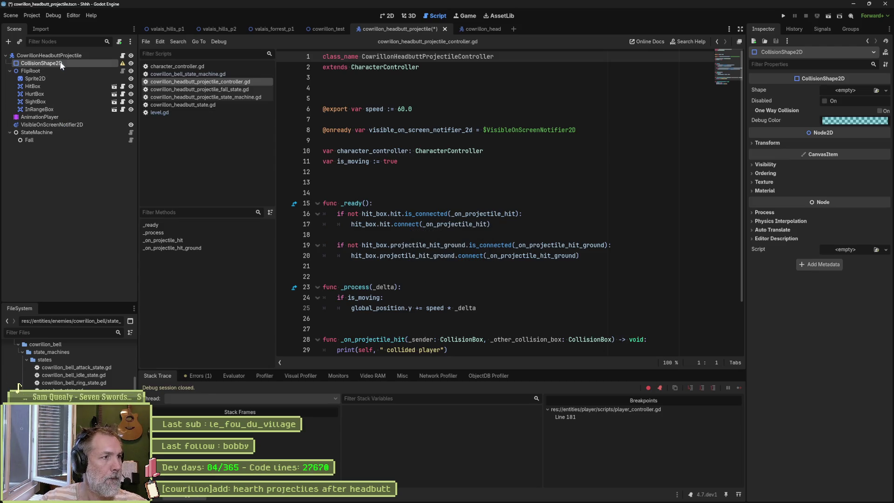
pyautogui.click(854, 89)
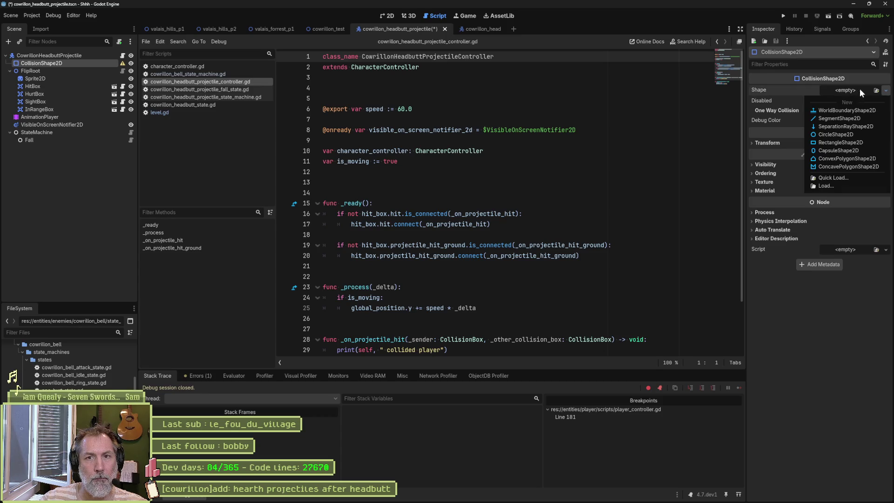
pyautogui.click(840, 139)
pyautogui.click(393, 19)
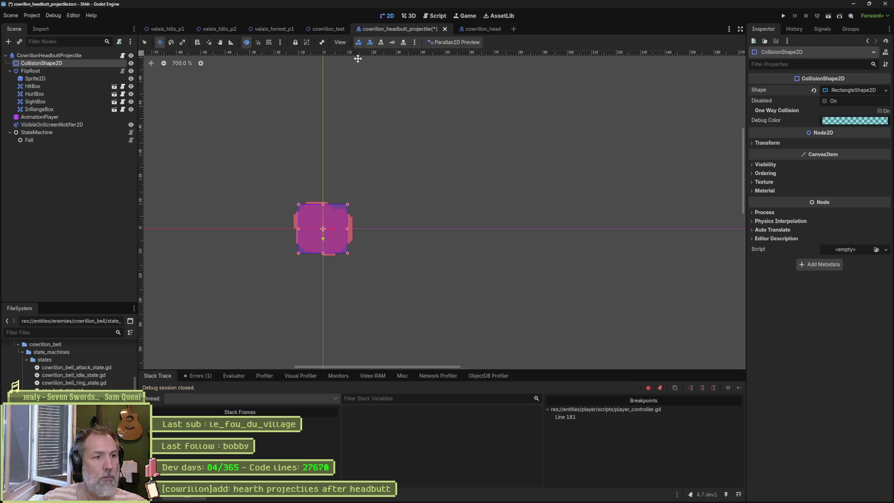
pyautogui.click(48, 166)
# Save the projectile scene and cycle through the scene tabs.
pyautogui.hotkey('ctrl', 's')
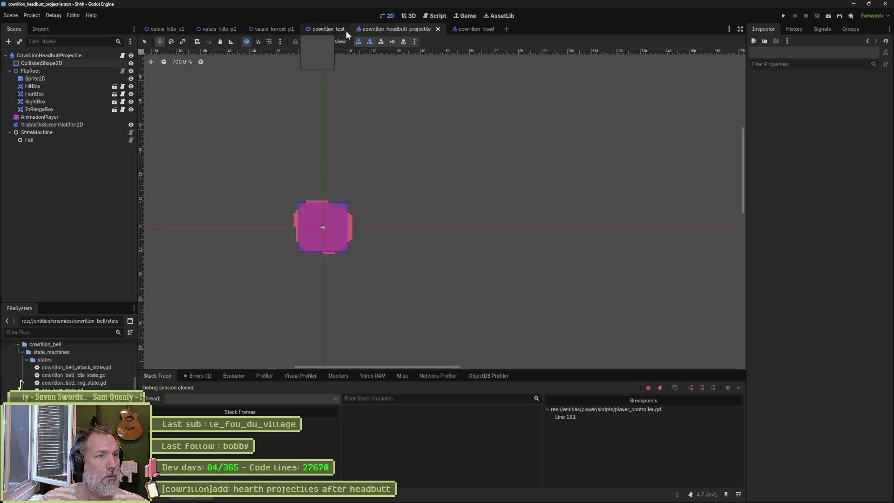
pyautogui.click(479, 29)
pyautogui.click(415, 31)
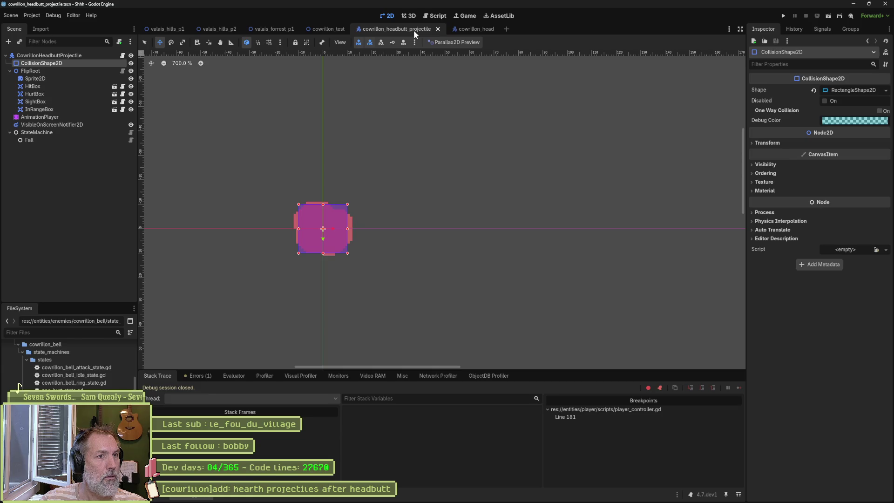
# Rerun cowrillon_test and inspect the live CowrillonHead node in the Remote tree.
pyautogui.click(322, 30)
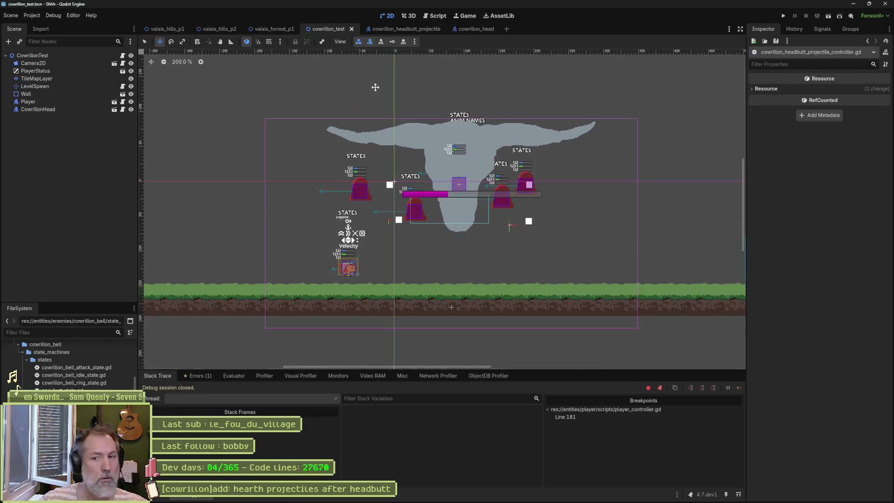
pyautogui.press('F6')
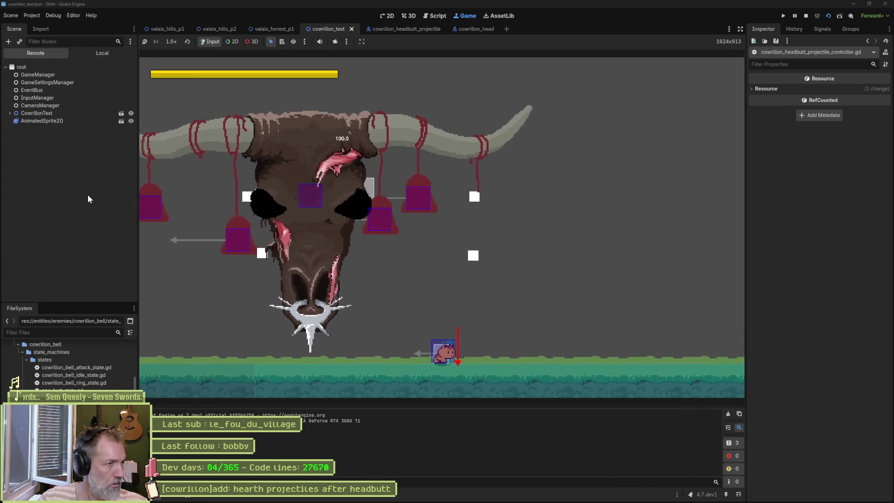
pyautogui.click(10, 114)
pyautogui.click(41, 166)
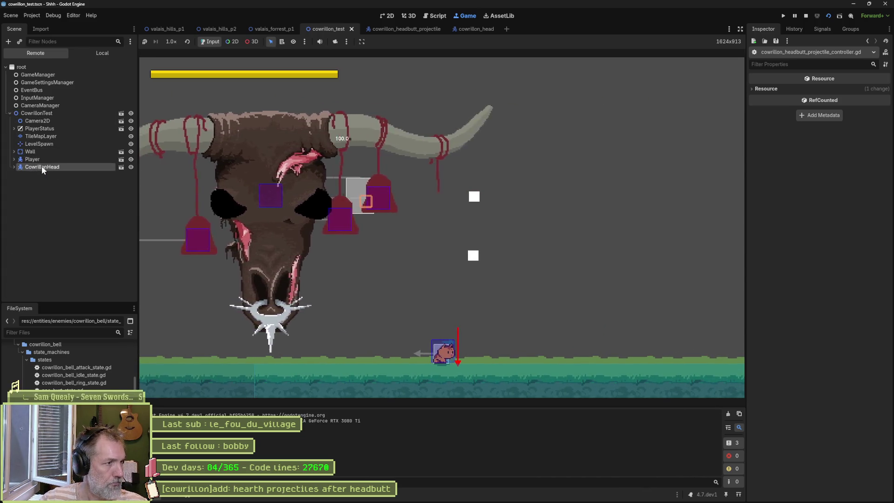
pyautogui.scroll(-5, 790, 348)
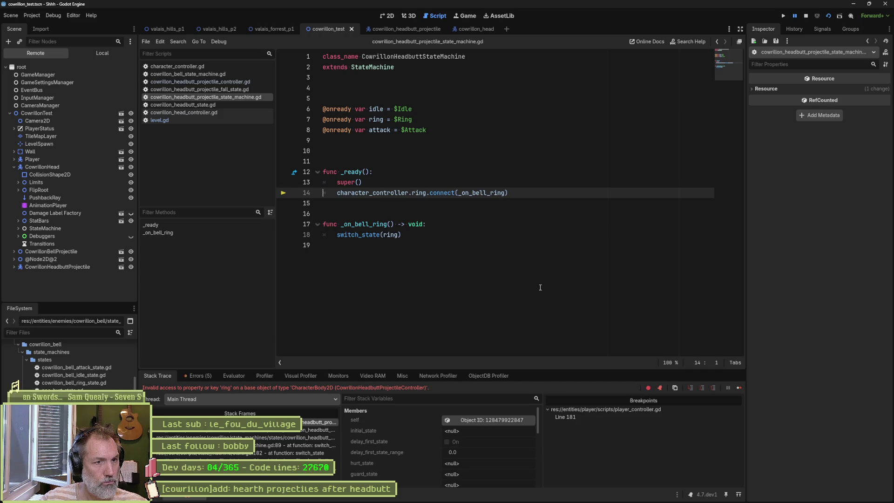
pyautogui.press('F8')
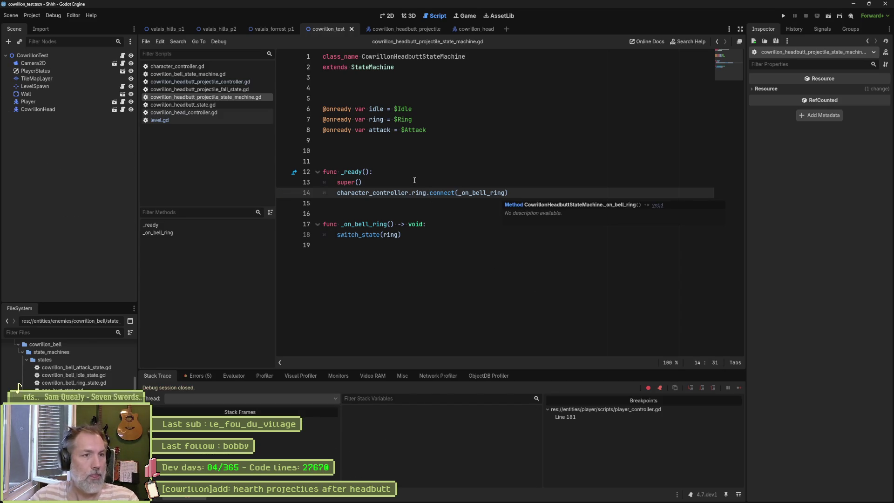
pyautogui.click(407, 106)
pyautogui.hotkey('ctrl', 'shift', 'k')
pyautogui.hotkey('ctrl', 'shift', 'k')
pyautogui.hotkey('ctrl', 'shift', 'k')
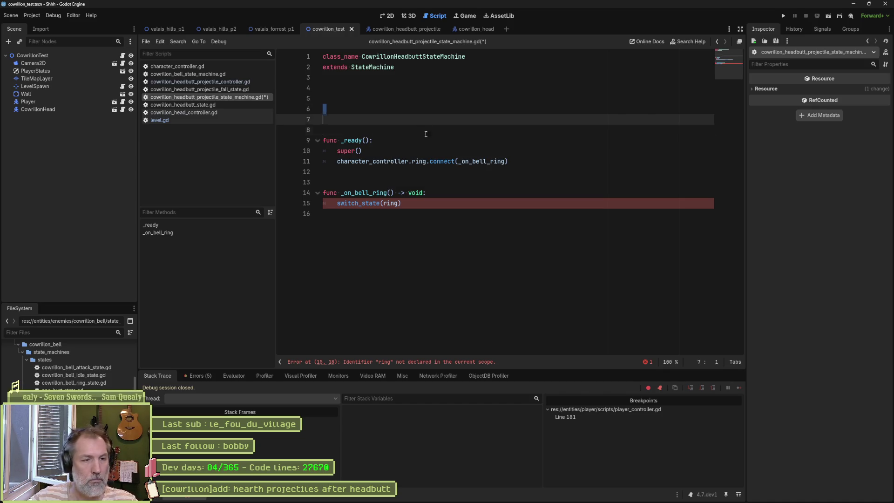
pyautogui.keyDown('shift'); pyautogui.click(425, 247); pyautogui.keyUp('shift')
pyautogui.press('Delete')
pyautogui.press('BackSpace')
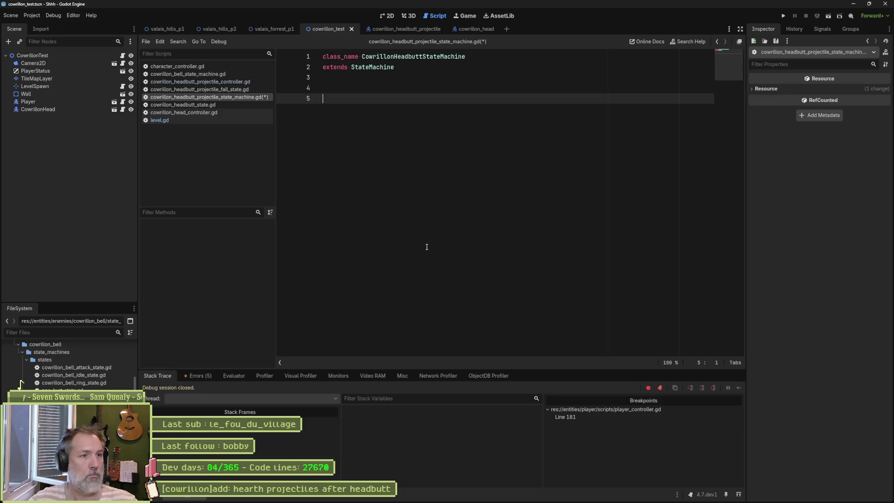
pyautogui.press('Return')
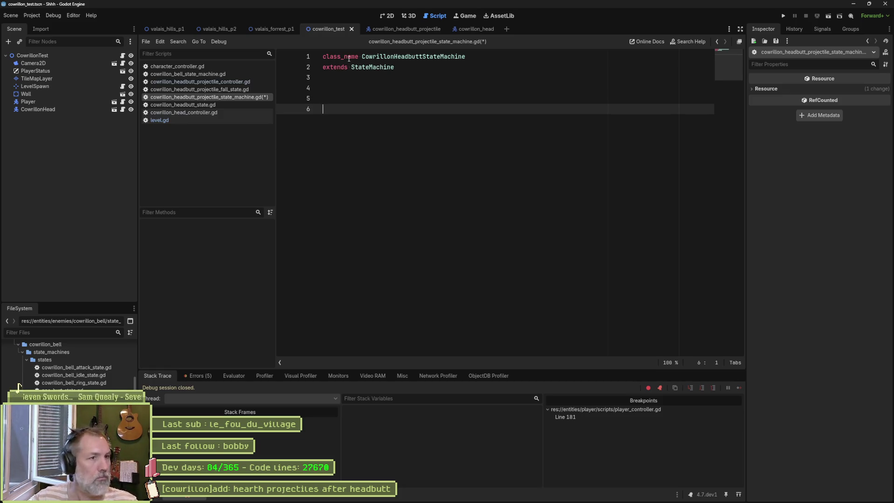
pyautogui.click(408, 27)
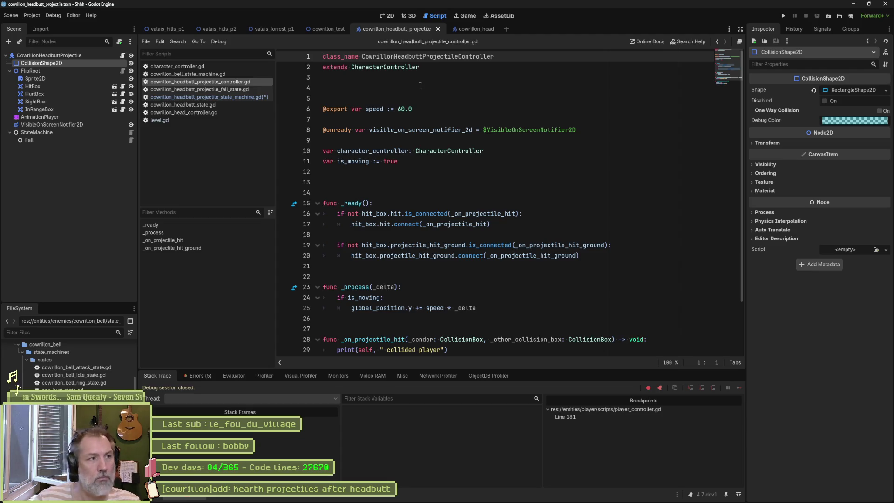
pyautogui.click(130, 132)
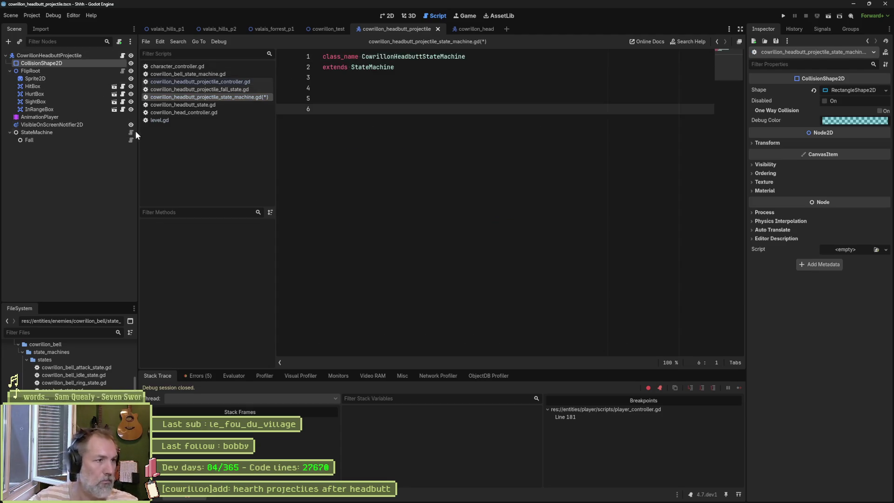
pyautogui.moveTo(40, 140)
pyautogui.mouseDown()
pyautogui.moveTo(215, 138)
pyautogui.moveTo(353, 100)
pyautogui.moveTo(349, 109)
pyautogui.mouseUp()
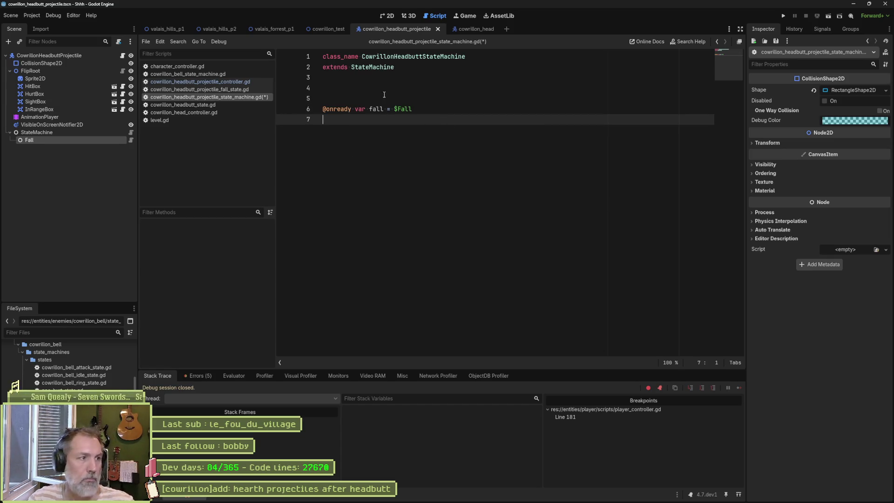
pyautogui.click(130, 140)
# Duplicate the fall state script in the FileSystem as the ground state file.
pyautogui.rightClick(182, 89)
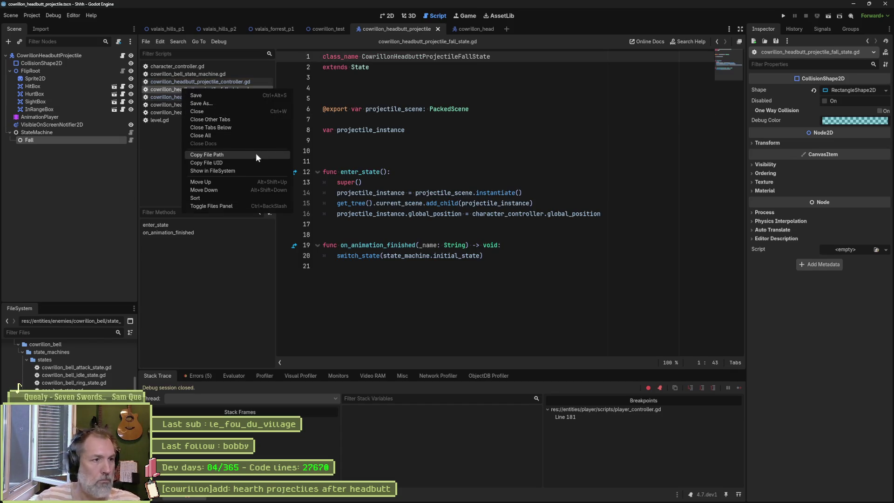
pyautogui.click(244, 170)
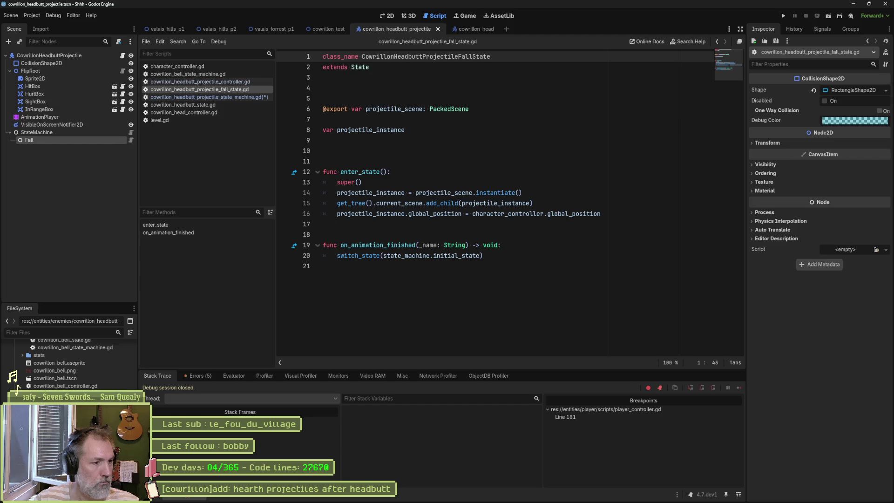
pyautogui.hotkey('ctrl', 'd')
pyautogui.press('Right')
pyautogui.press('Left')
pyautogui.press('Left')
pyautogui.press('Left')
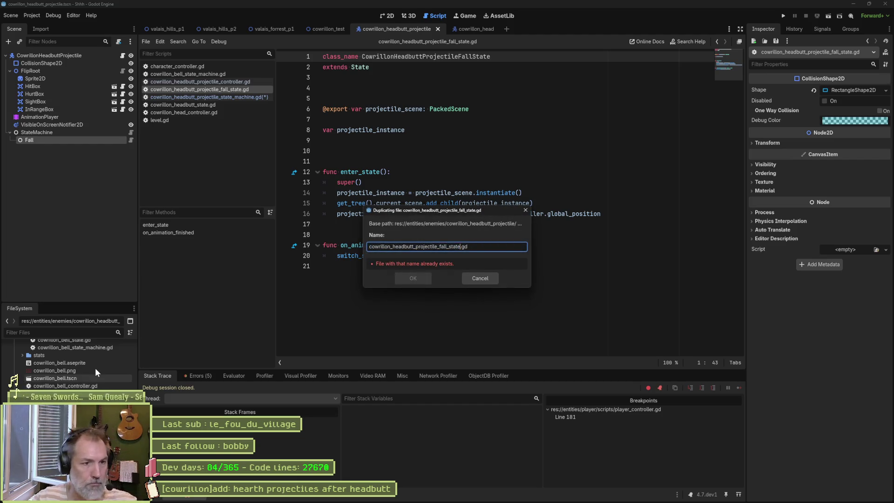
pyautogui.press('Left')
pyautogui.press('Left')
pyautogui.press('Left')
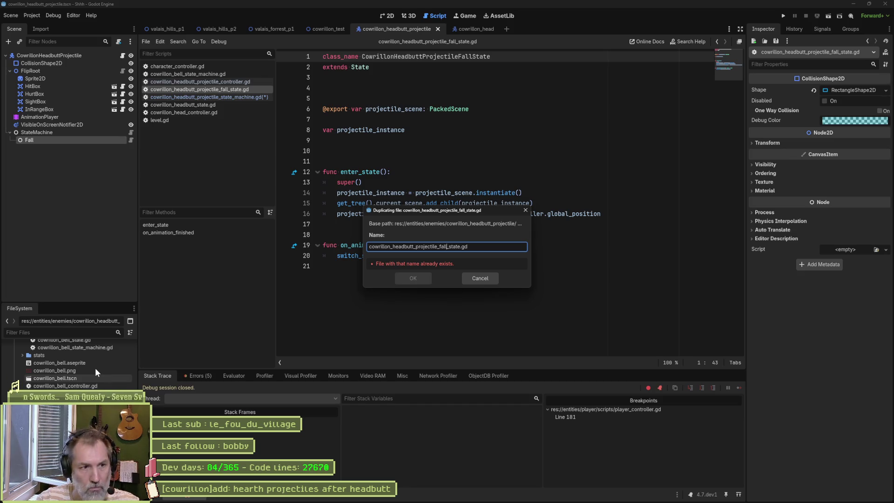
pyautogui.press('BackSpace')
pyautogui.press('BackSpace')
pyautogui.press('BackSpace')
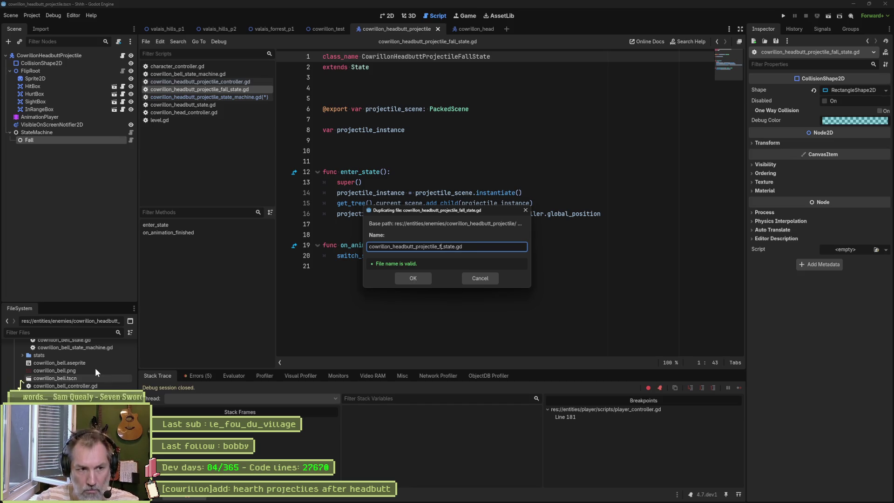
pyautogui.write('ground')
pyautogui.press('Return')
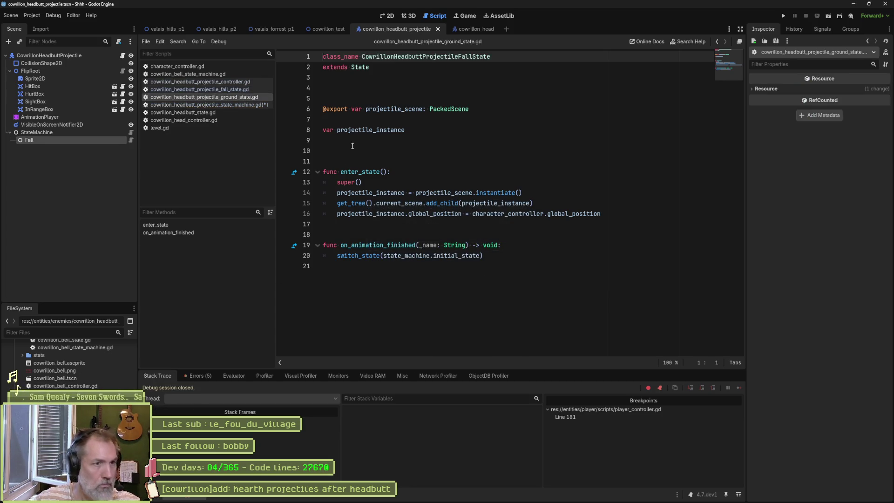
# Rename the class to CowrillonHeadbuttProjectileGroundState and save the script.
pyautogui.click(458, 56)
pyautogui.press('Delete')
pyautogui.press('Delete')
pyautogui.press('Delete')
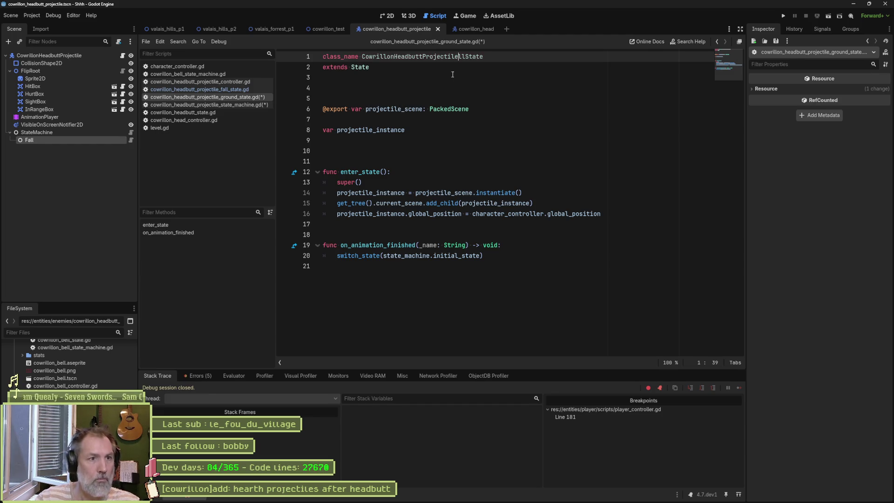
pyautogui.write('ground')
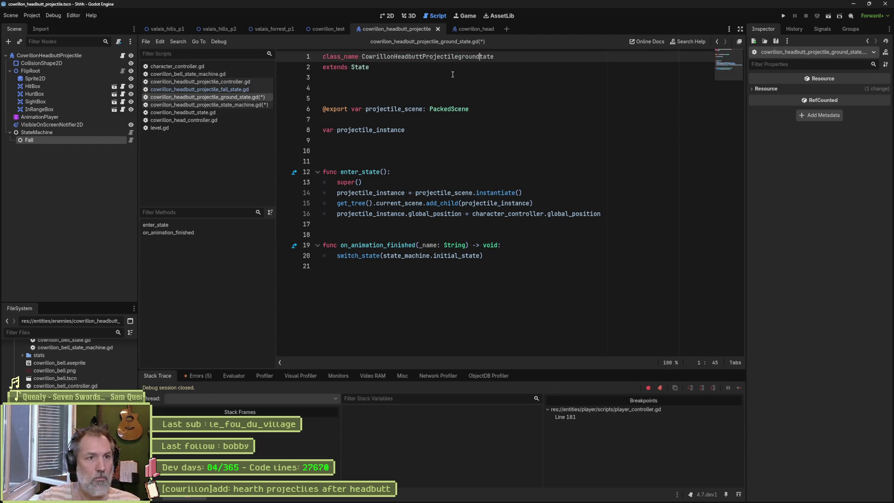
pyautogui.write('S')
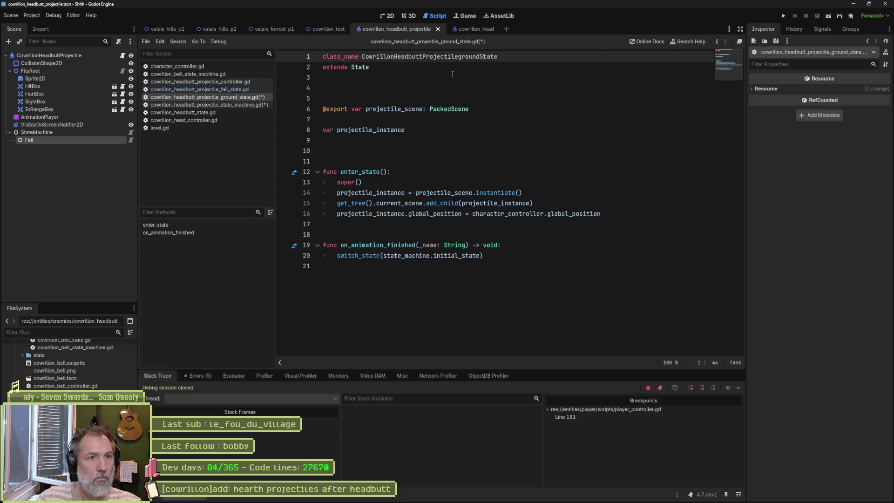
pyautogui.press('Left')
pyautogui.press('Left')
pyautogui.press('BackSpace')
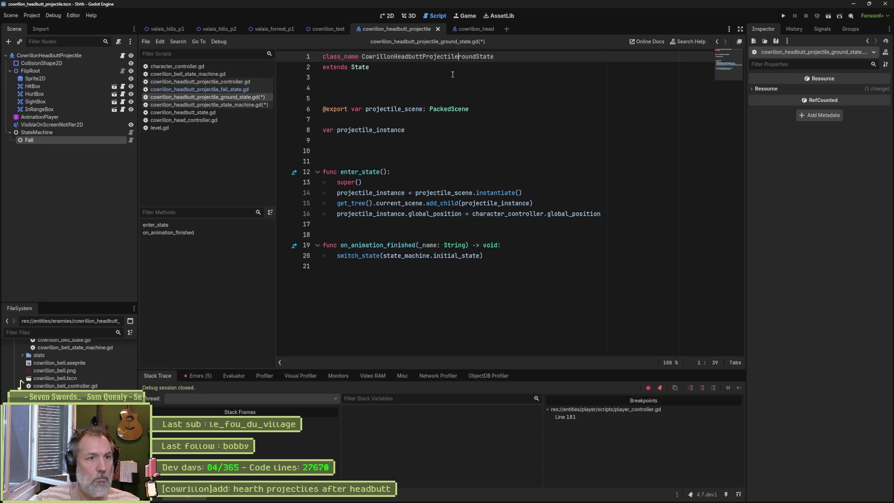
pyautogui.write('Gr')
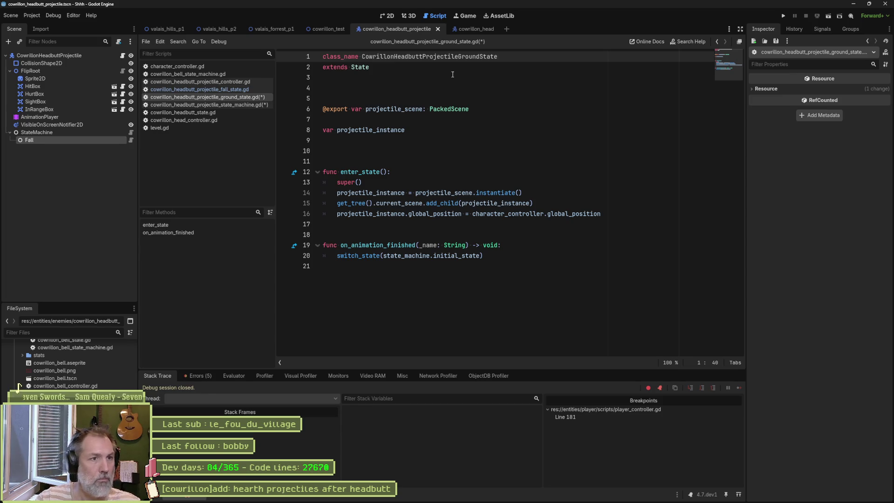
pyautogui.press('Return')
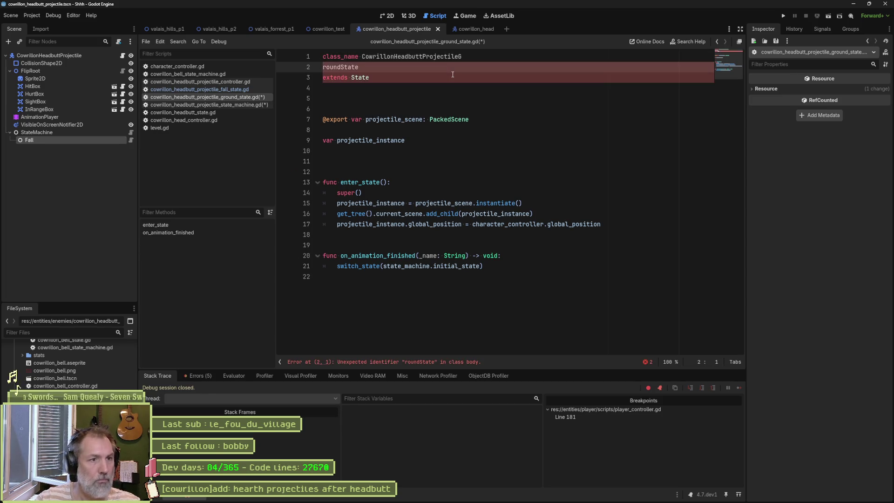
pyautogui.press('BackSpace')
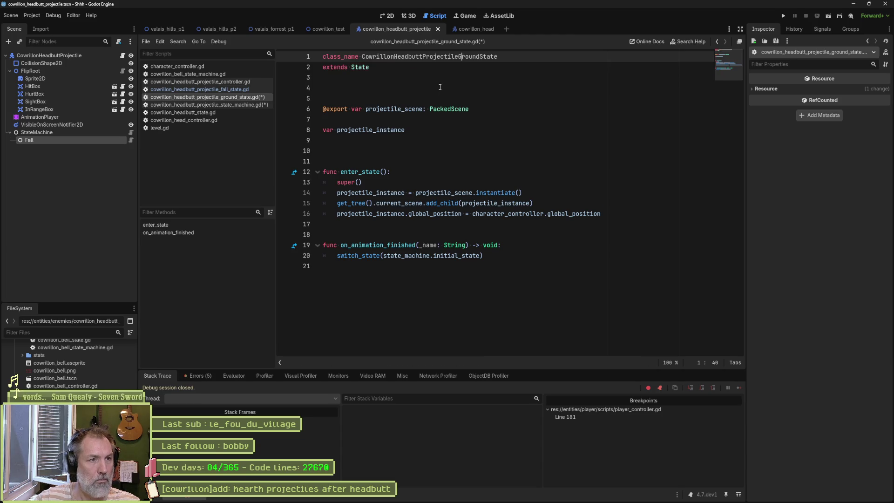
pyautogui.hotkey('ctrl', 's')
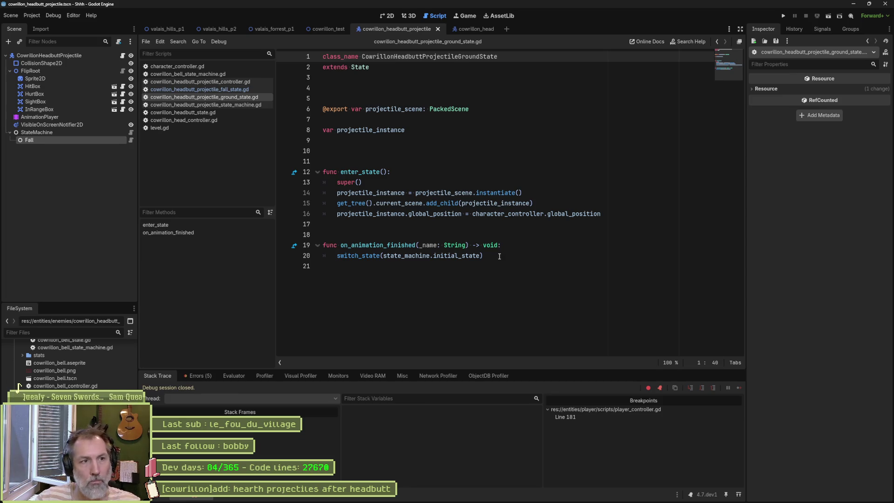
# Delete all the copied fall state code below the extends line.
pyautogui.moveTo(499, 256); pyautogui.dragTo(487, 89)
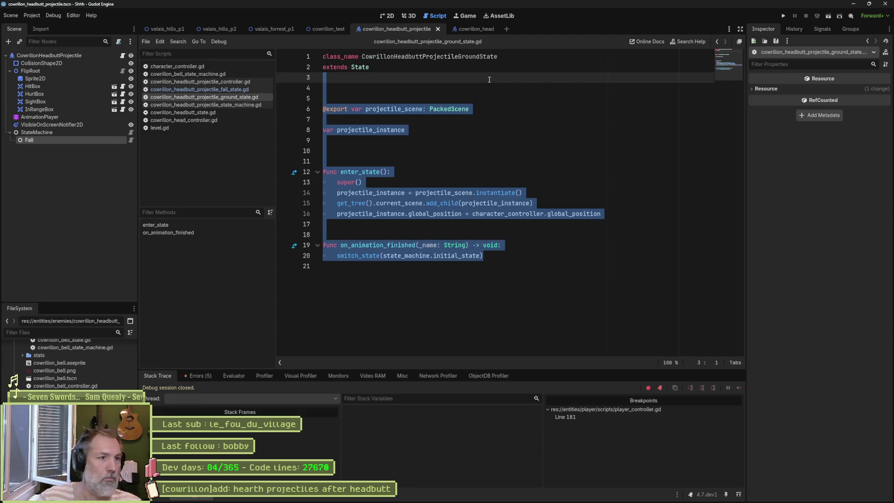
pyautogui.press('Delete')
pyautogui.click(102, 133)
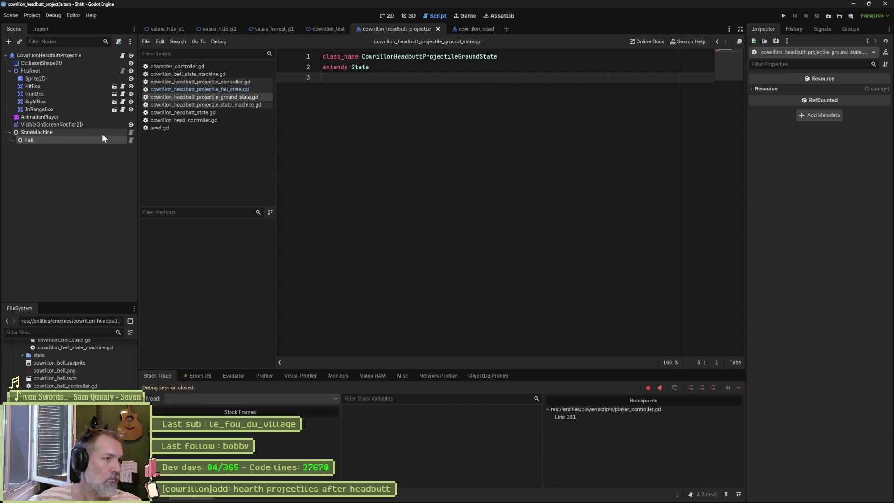
pyautogui.hotkey('ctrl', 'a')
# Add a CowrillonHeadbuttProjectileGroundState node named Ground under StateMachine with animation name ground.
pyautogui.write('ground')
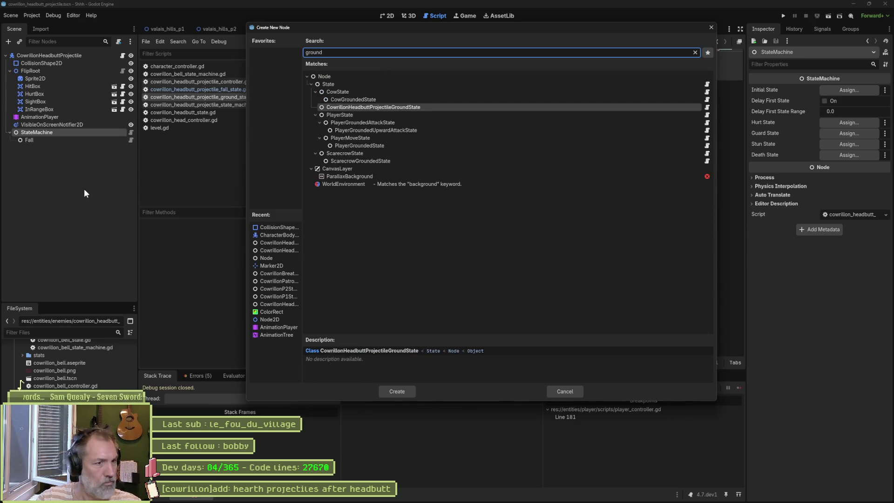
pyautogui.press('Return')
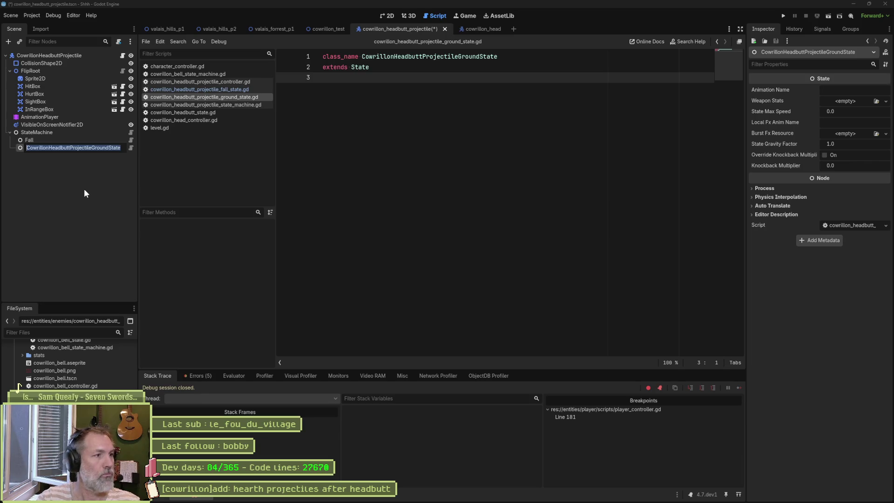
pyautogui.write('Ground')
pyautogui.press('Return')
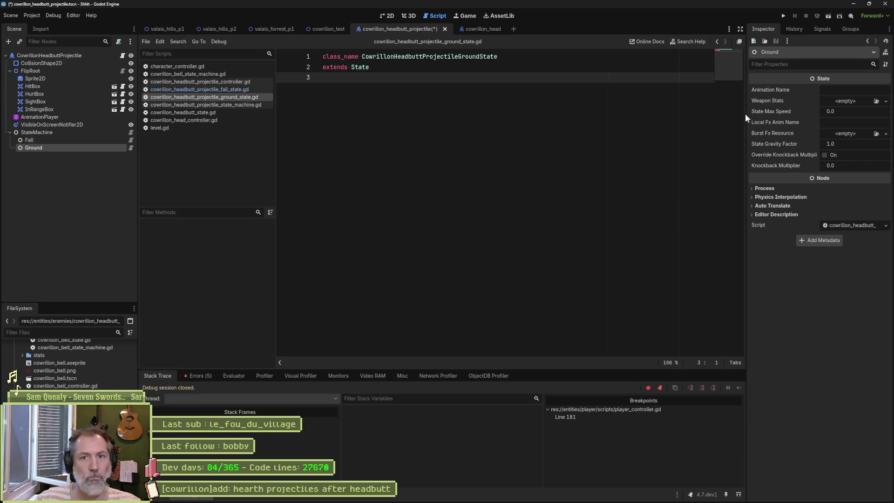
pyautogui.click(764, 90)
pyautogui.write('ground')
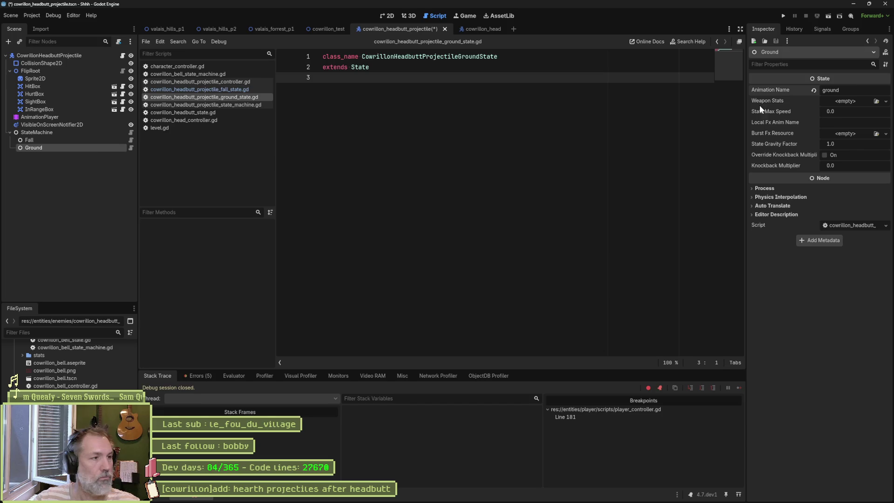
# Set the Fall state's animation name to fall and save the projectile scene.
pyautogui.click(102, 140)
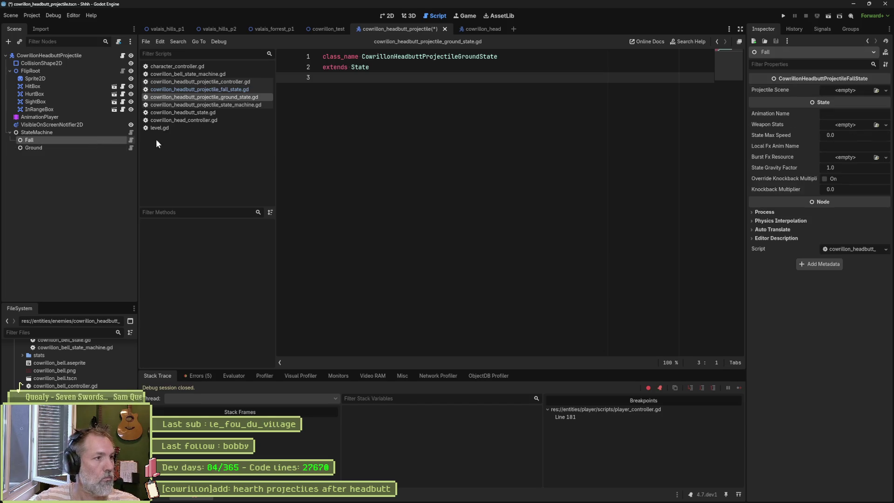
pyautogui.click(851, 113)
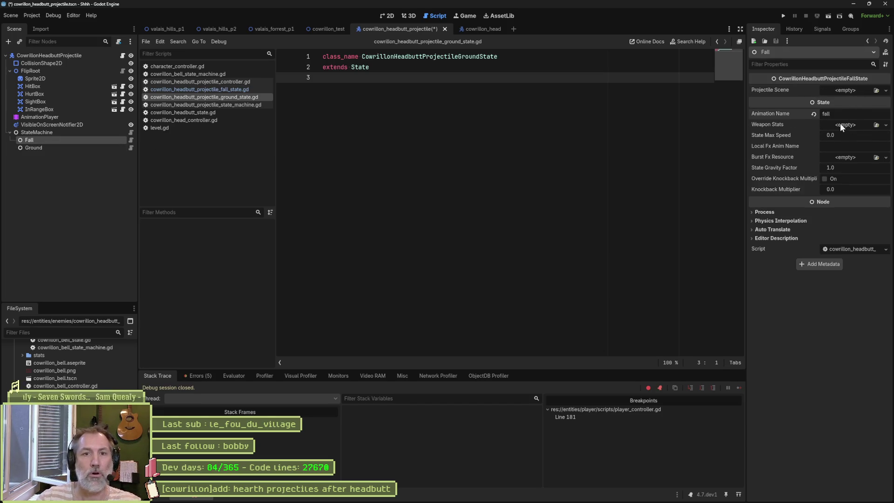
pyautogui.hotkey('ctrl', 's')
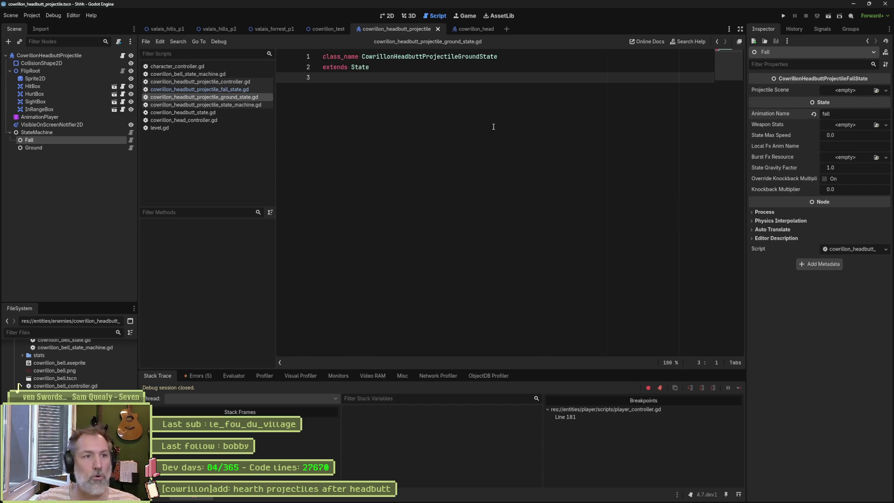
pyautogui.click(131, 140)
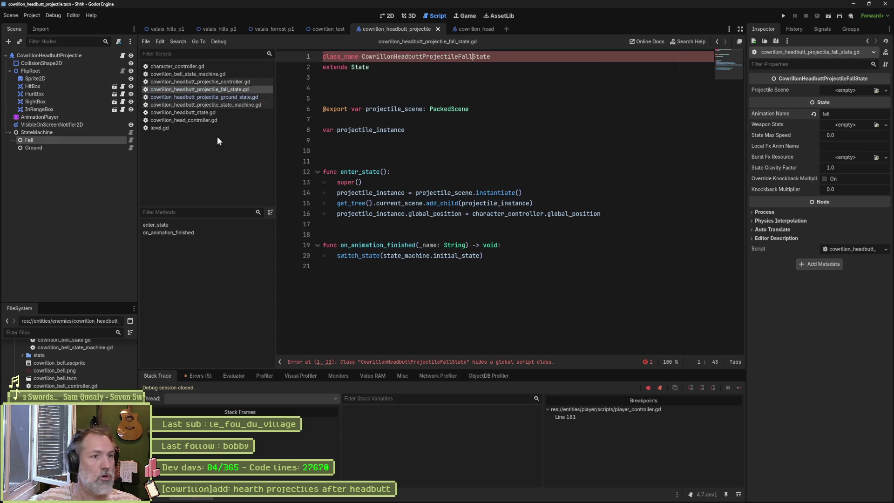
# Delete all fall_state.gd code below the extends line and save the script.
pyautogui.click(443, 151)
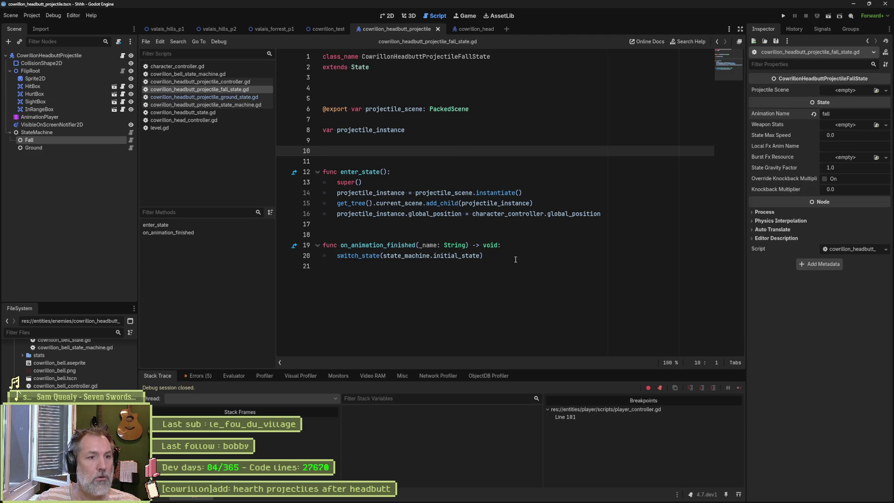
pyautogui.moveTo(515, 260); pyautogui.dragTo(476, 72)
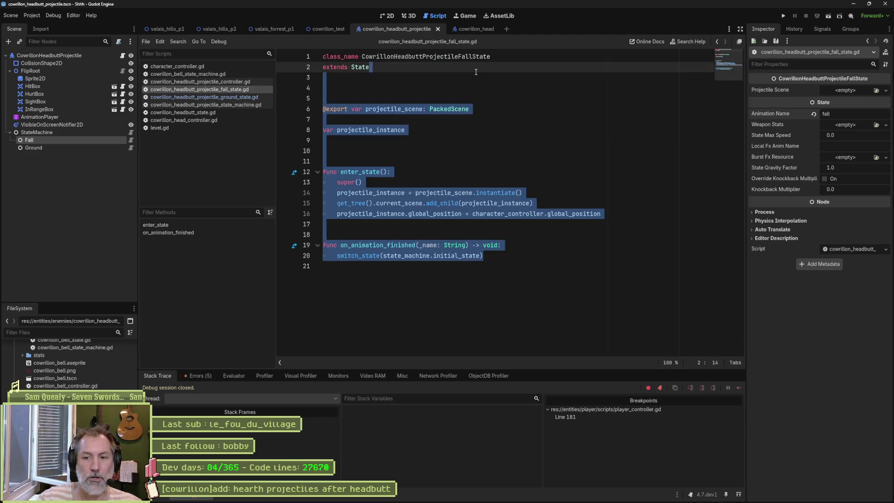
pyautogui.press('BackSpace')
pyautogui.hotkey('ctrl', 's')
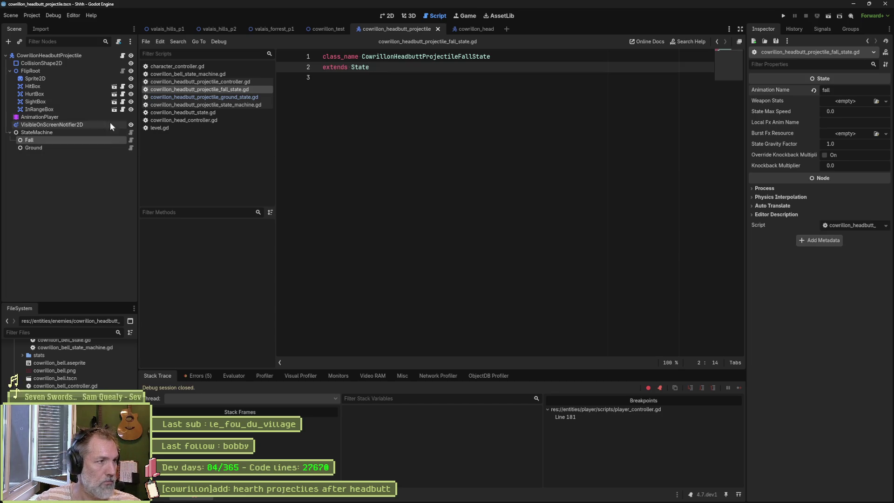
pyautogui.click(123, 55)
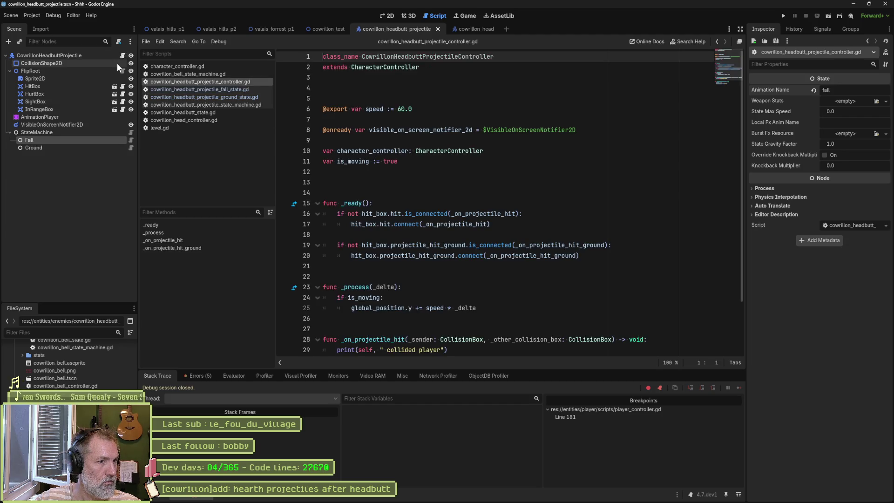
pyautogui.scroll(-2, 552, 224)
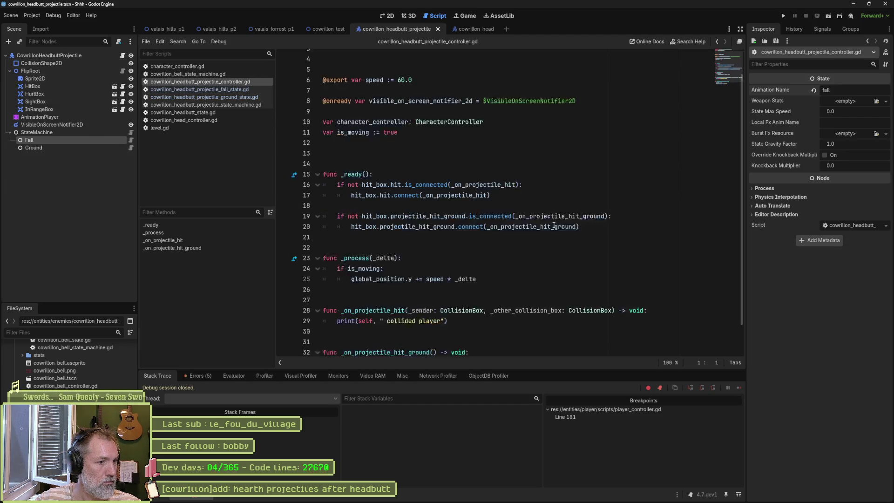
pyautogui.scroll(2, 552, 226)
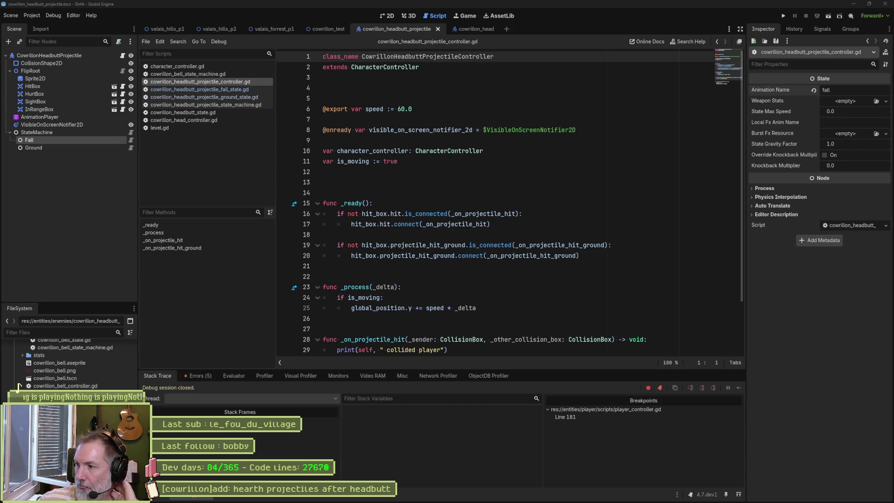
pyautogui.hotkey('alt', 'Tab')
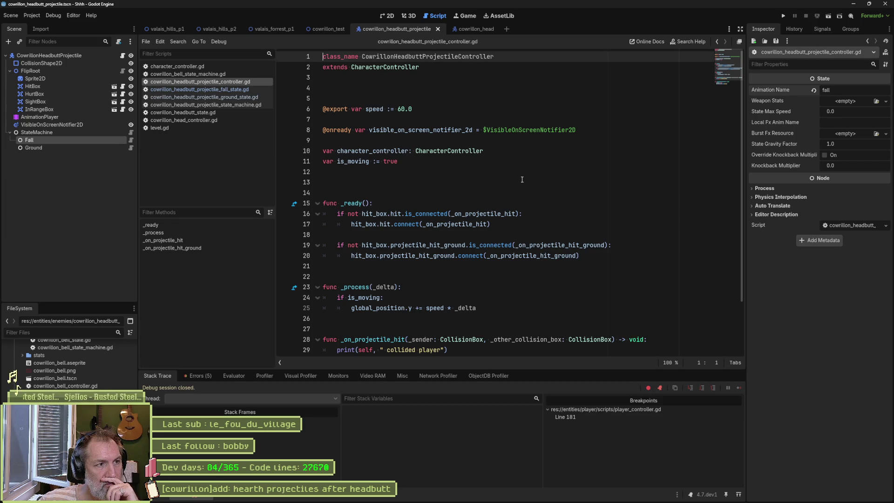
# Review the projectile state machine and cowrillon_headbutt_state.gd scripts, scrolling through the headbutt exports.
pyautogui.click(230, 90)
pyautogui.click(222, 97)
pyautogui.click(218, 105)
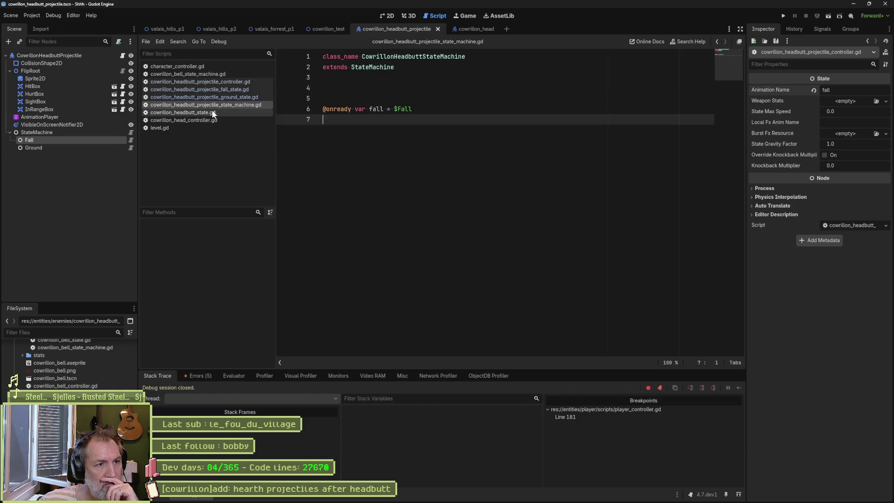
pyautogui.click(213, 113)
pyautogui.scroll(-5, 517, 174)
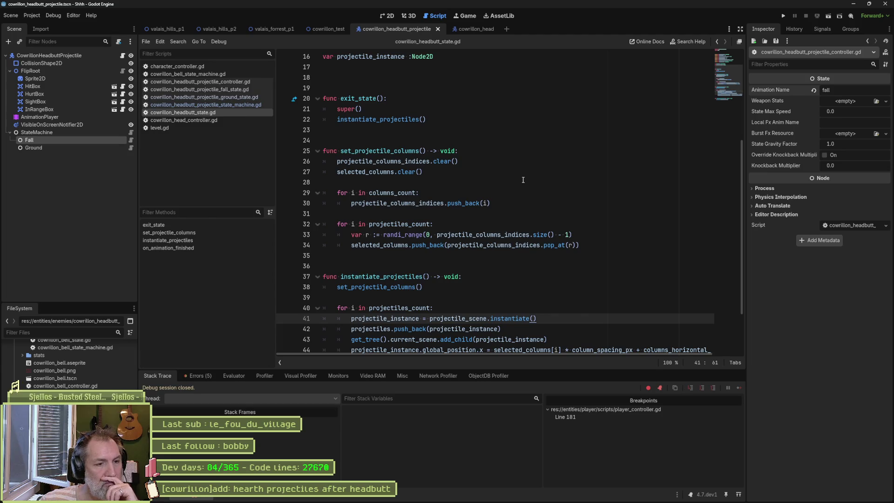
pyautogui.scroll(-2, 521, 180)
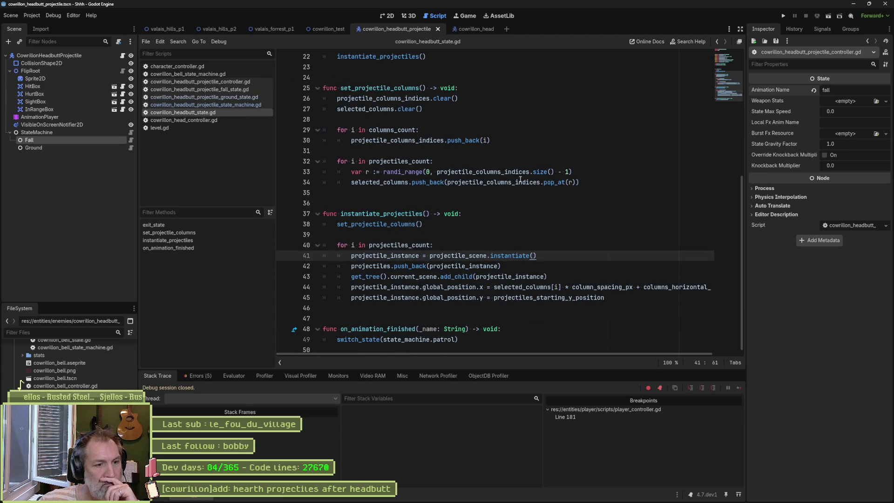
pyautogui.scroll(7, 520, 180)
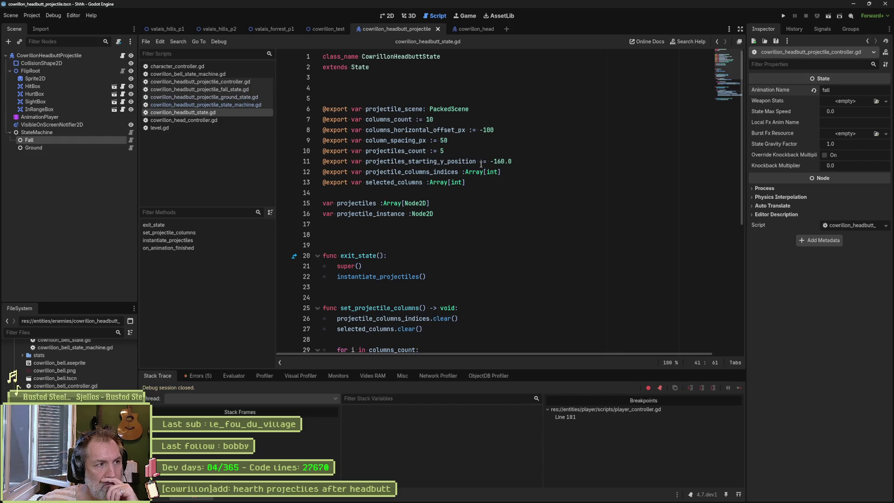
# Run cowrillon_test, inspect the live CowrillonHead, and open the Node not found "Fall" error.
pyautogui.click(324, 29)
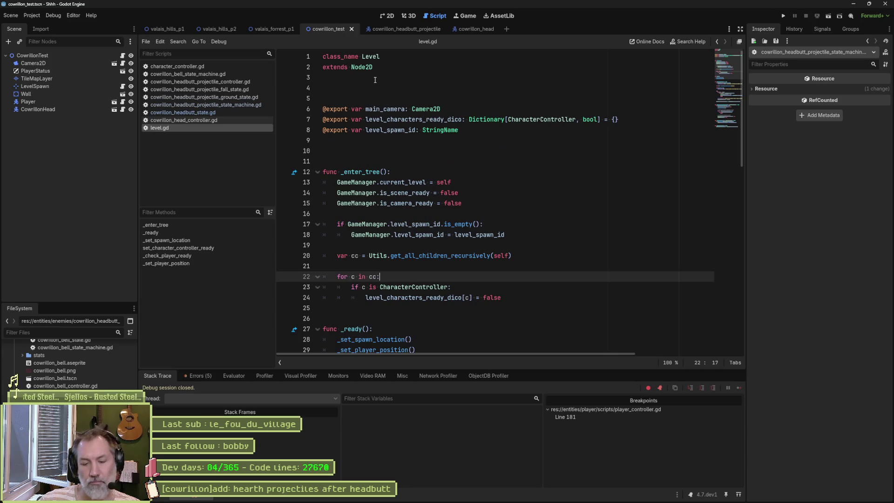
pyautogui.press('F6')
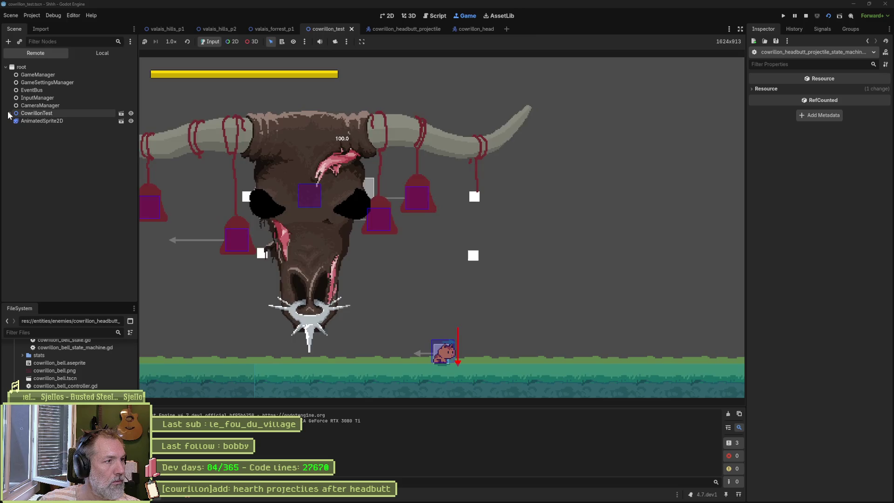
pyautogui.click(9, 114)
pyautogui.click(35, 166)
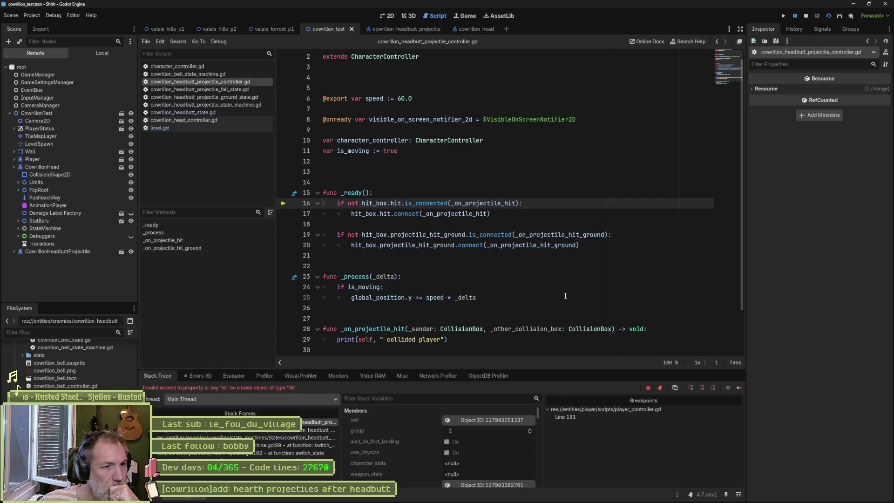
pyautogui.click(197, 376)
pyautogui.click(562, 433)
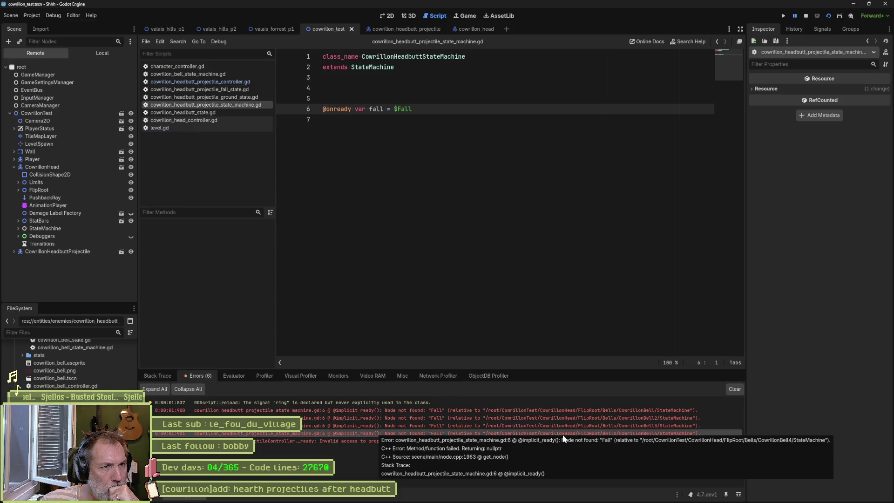
# Stop the game, undo the state machine script back to CowrillonBellStateMachine with idle, ring, attack variables, and save.
pyautogui.click(485, 231)
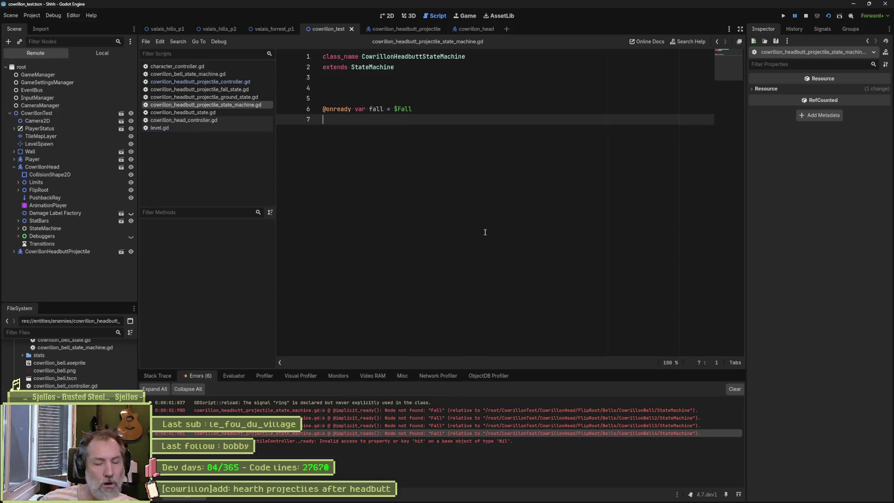
pyautogui.click(808, 15)
pyautogui.hotkey('ctrl', 'shift', 'k')
pyautogui.hotkey('ctrl', 'shift', 'k')
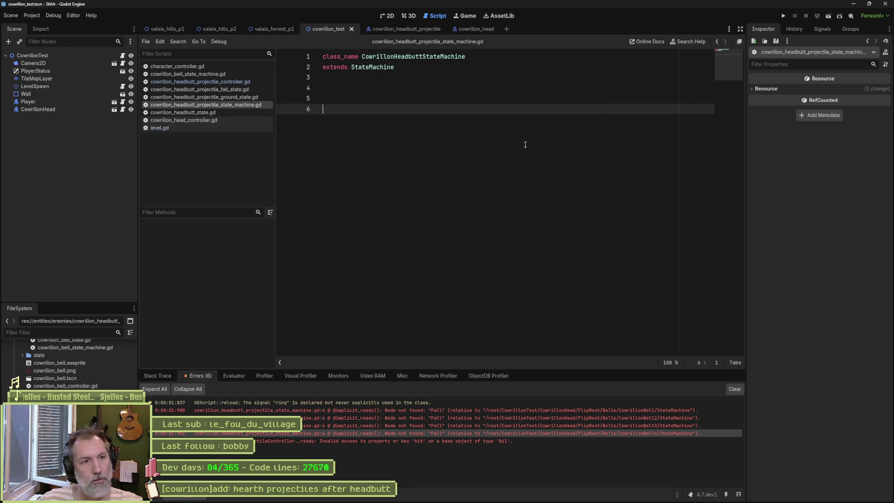
pyautogui.write('func _ready(): \tsuper() \tcharacter_controller.ring.connect(_on_bell_ring)   func _on_bell_ring() -> void: \tswitch_state(ring)')
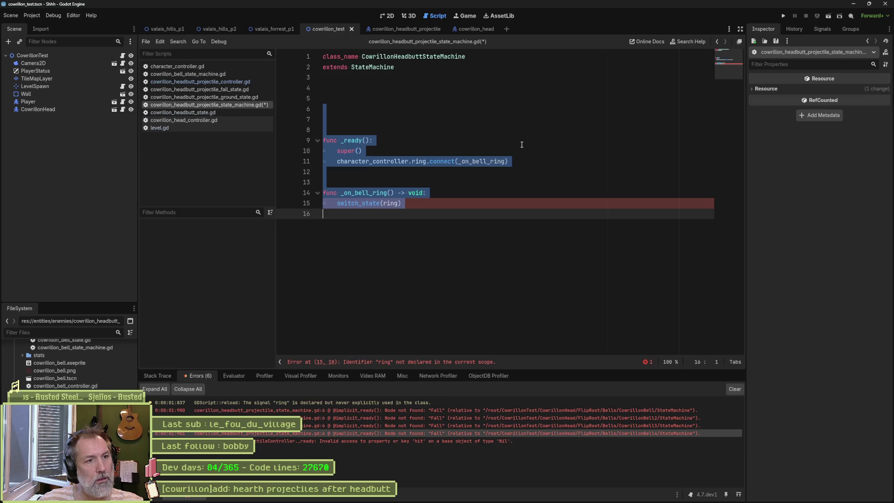
pyautogui.hotkey('ctrl', 'z')
pyautogui.hotkey('ctrl', 'z')
pyautogui.hotkey('ctrl', 'z')
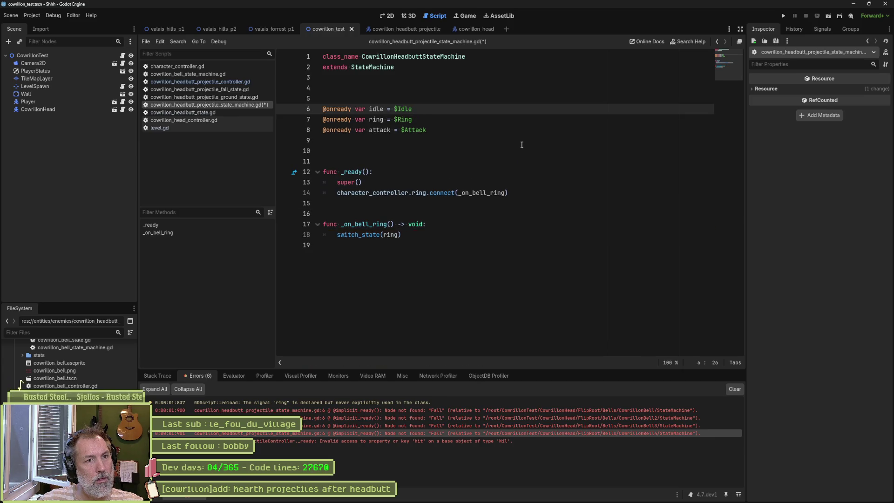
pyautogui.hotkey('ctrl', 'z')
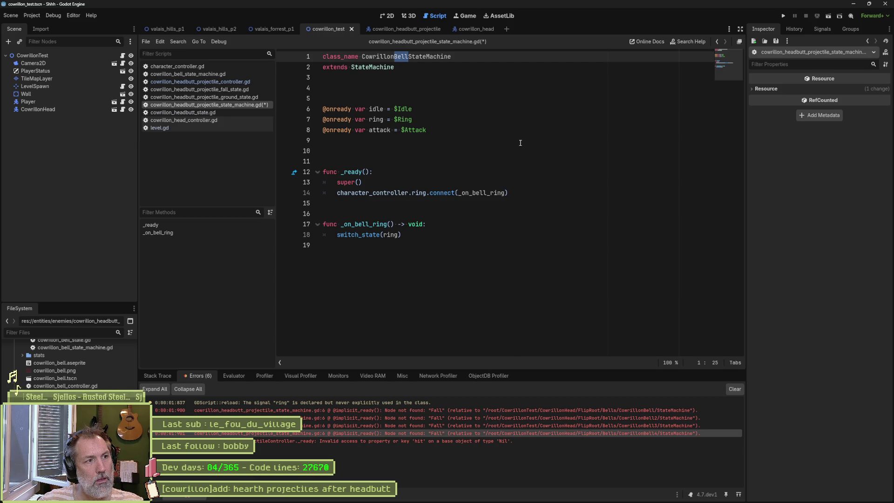
pyautogui.hotkey('ctrl', 's')
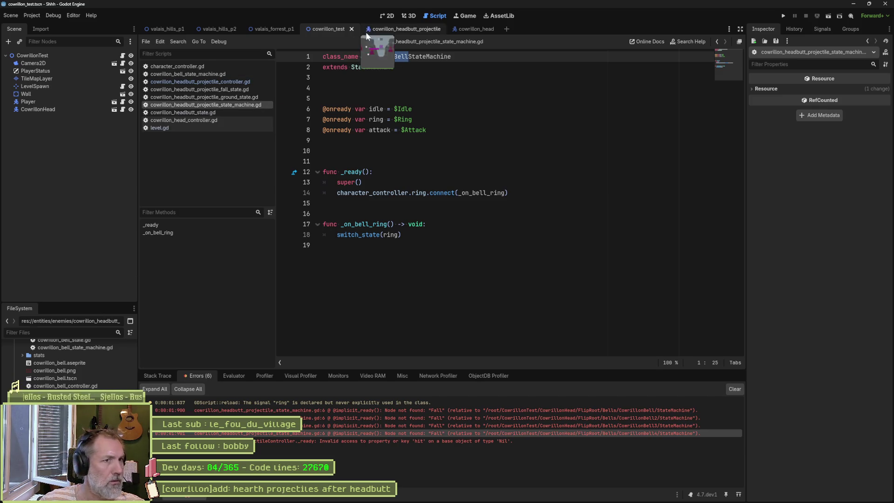
pyautogui.click(475, 31)
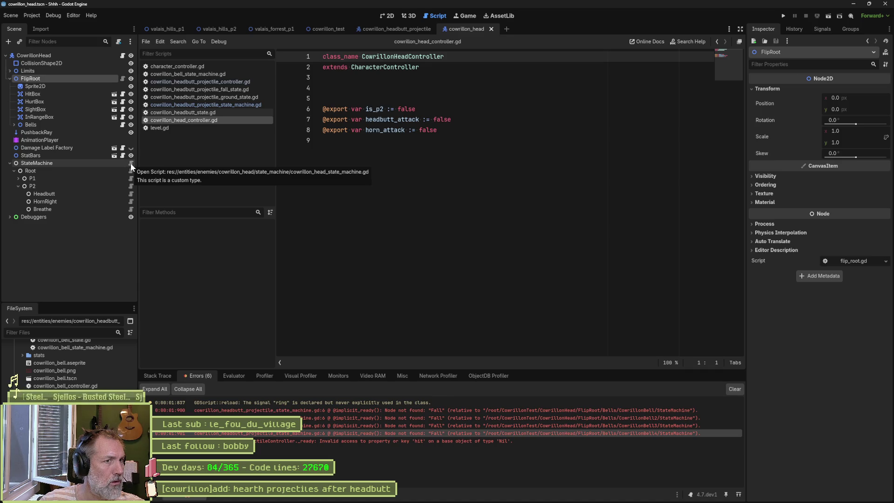
# Open cowrillon_bell.tscn through the quick file search.
pyautogui.hotkey('shift', 'alt', 'o')
pyautogui.write('cowrillon_bell')
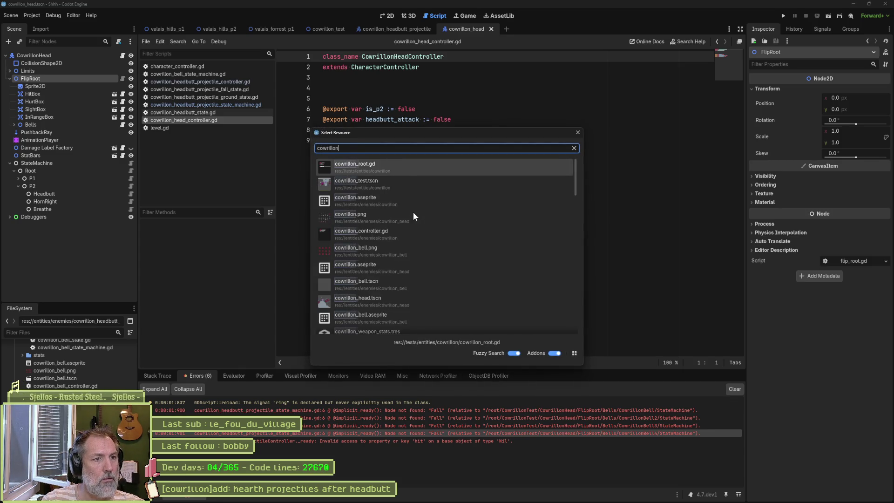
pyautogui.press('Down')
pyautogui.press('Return')
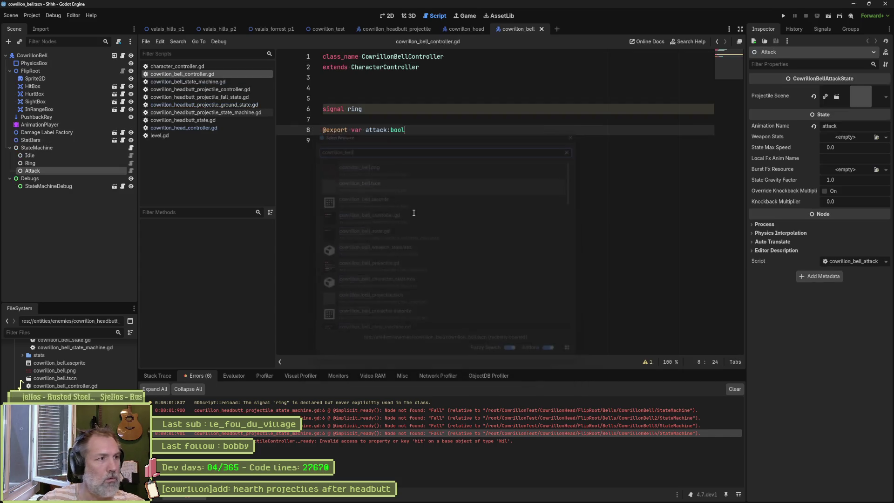
# View the bell root's controller script, then go back to the projectile state machine script.
pyautogui.click(125, 54)
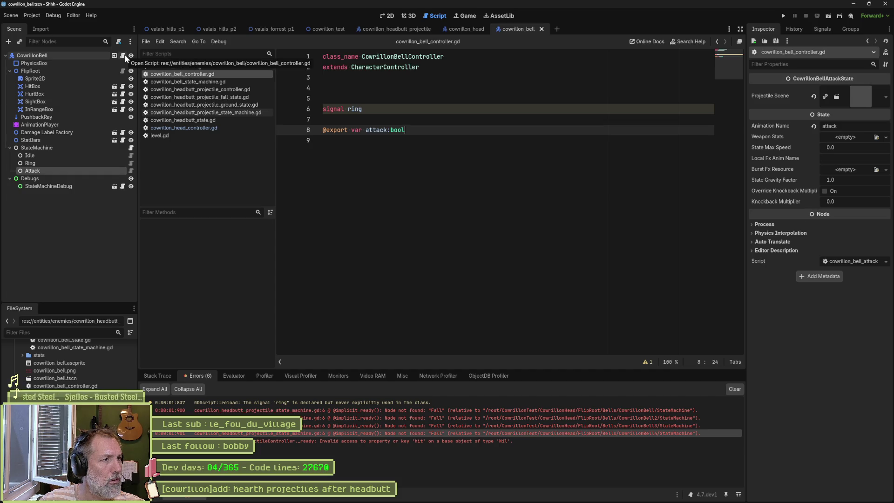
pyautogui.click(131, 148)
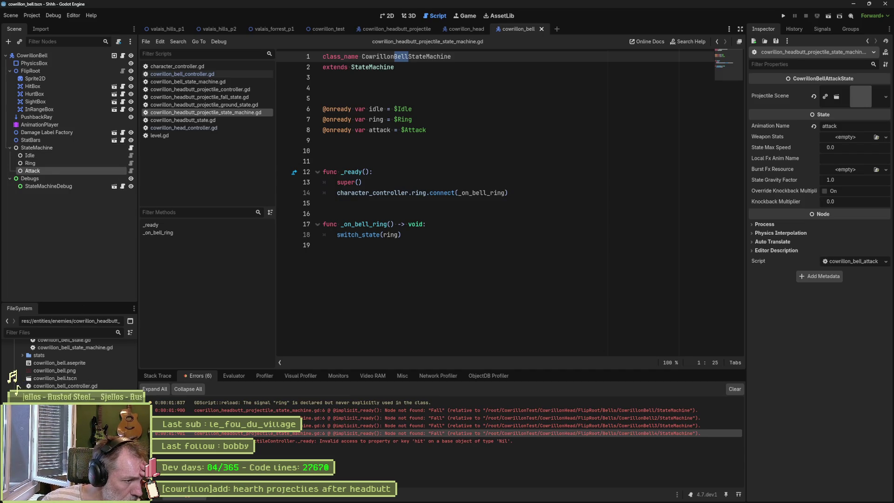
pyautogui.scroll(1, 69, 363)
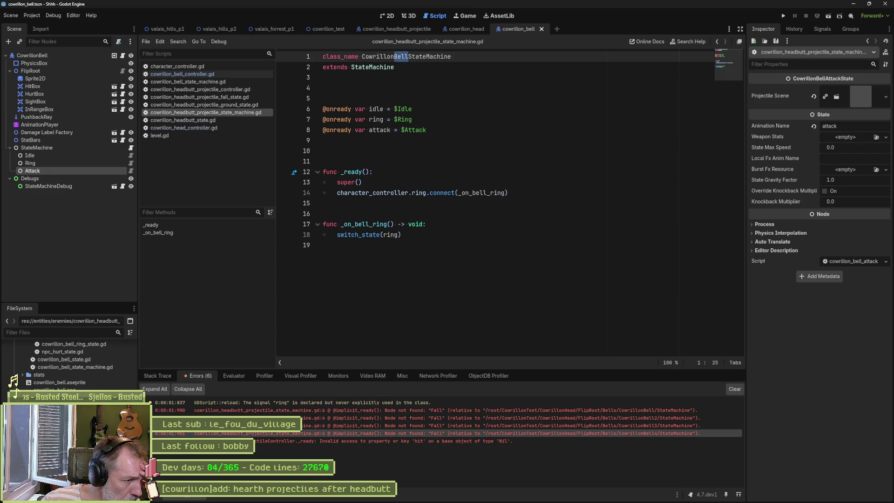
# Drop the bell state machine script onto CowrillonBell and add a CowrillonBellStateMachine child node.
pyautogui.scroll(1, 70, 363)
pyautogui.moveTo(74, 386)
pyautogui.mouseDown()
pyautogui.moveTo(51, 61)
pyautogui.moveTo(69, 148)
pyautogui.mouseUp()
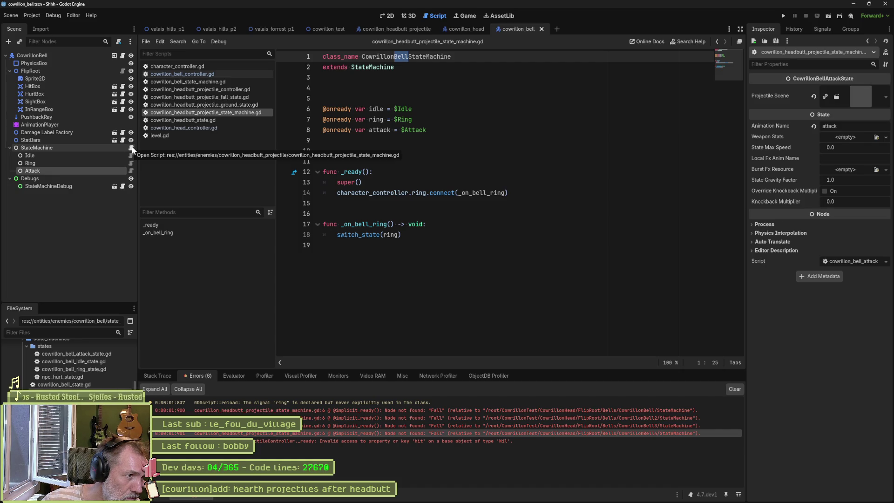
pyautogui.click(70, 58)
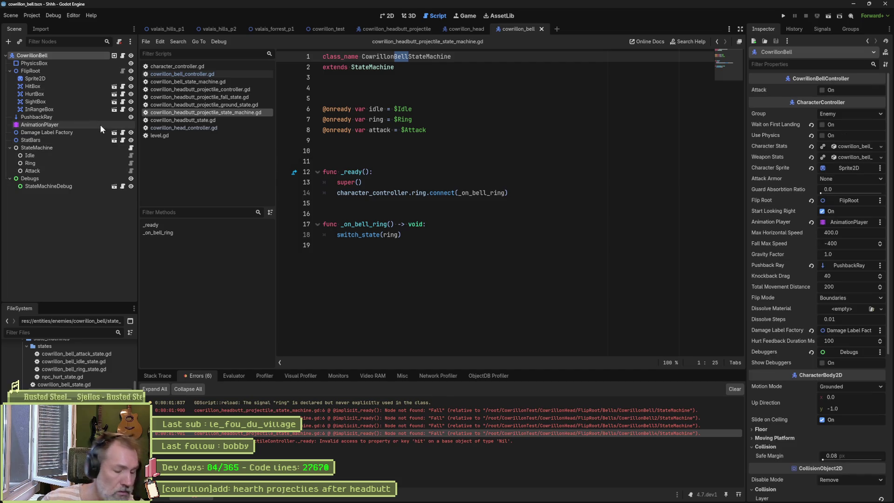
pyautogui.hotkey('ctrl', 'a')
pyautogui.write('cowrillon_bel')
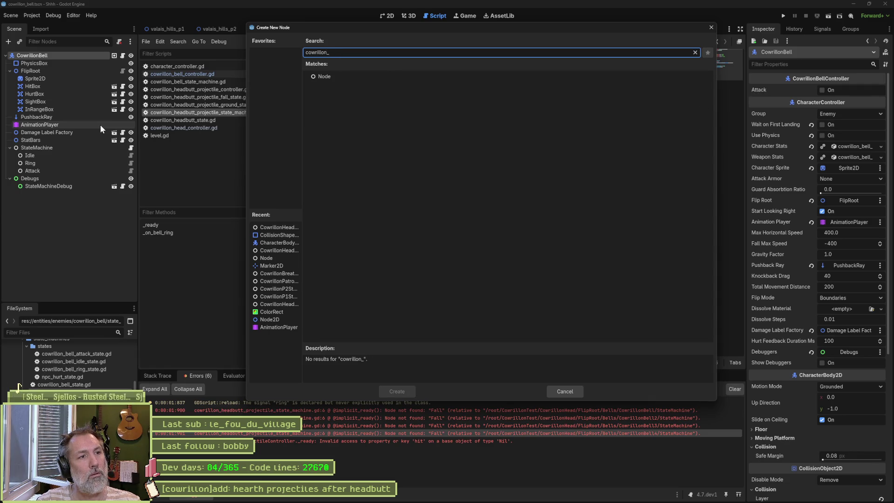
pyautogui.press('BackSpace')
pyautogui.press('BackSpace')
pyautogui.write('bell')
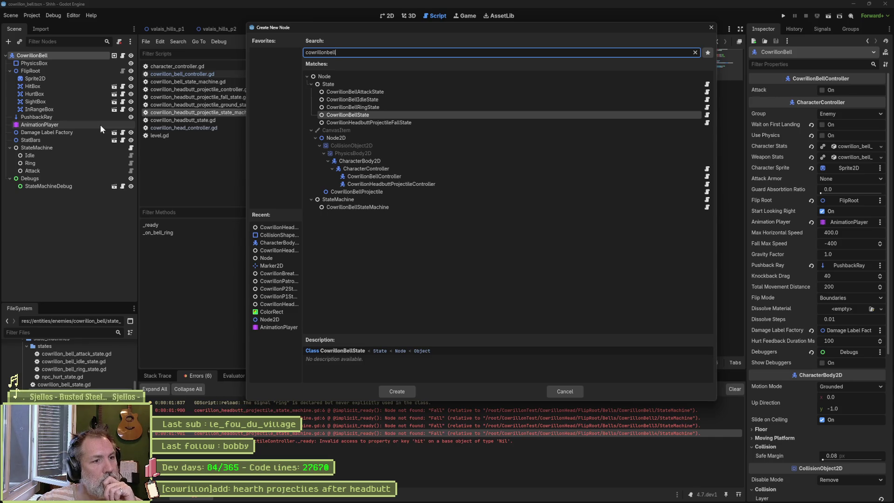
pyautogui.press('Down')
pyautogui.press('Down')
pyautogui.press('Down')
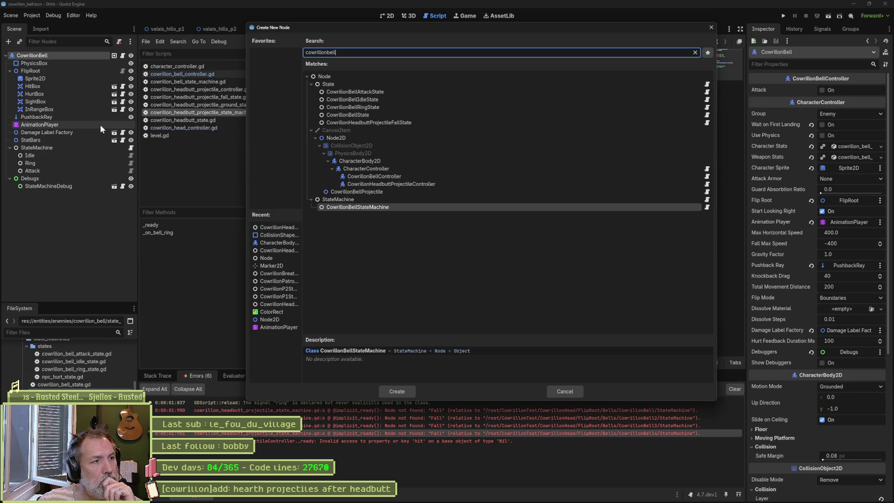
pyautogui.press('Return')
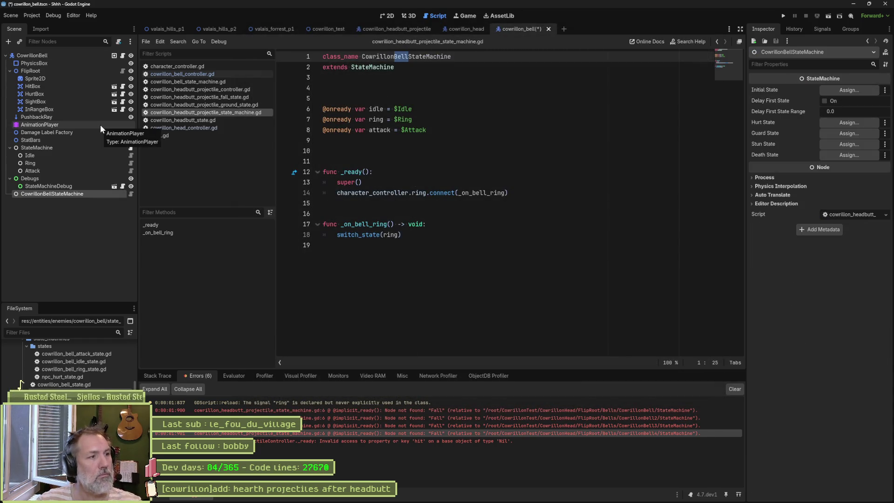
# Move Idle, Ring and Attack into CowrillonBellStateMachine, delete the old StateMachine, and place the new node above Debugs.
pyautogui.click(48, 155)
pyautogui.keyDown('shift'); pyautogui.click(46, 168); pyautogui.keyUp('shift')
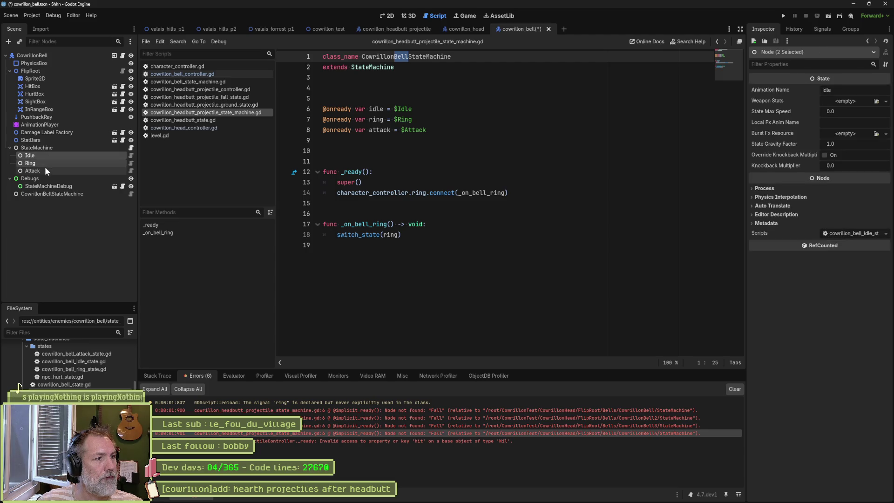
pyautogui.moveTo(34, 170); pyautogui.dragTo(38, 192)
pyautogui.click(40, 149)
pyautogui.press('Delete')
pyautogui.press('Return')
pyautogui.click(10, 163)
pyautogui.click(10, 147)
pyautogui.moveTo(18, 155); pyautogui.dragTo(20, 148)
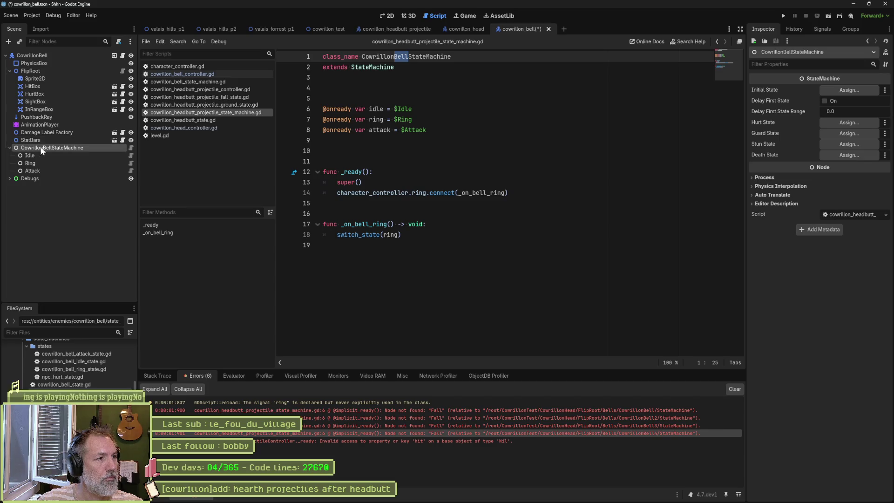
pyautogui.click(131, 148)
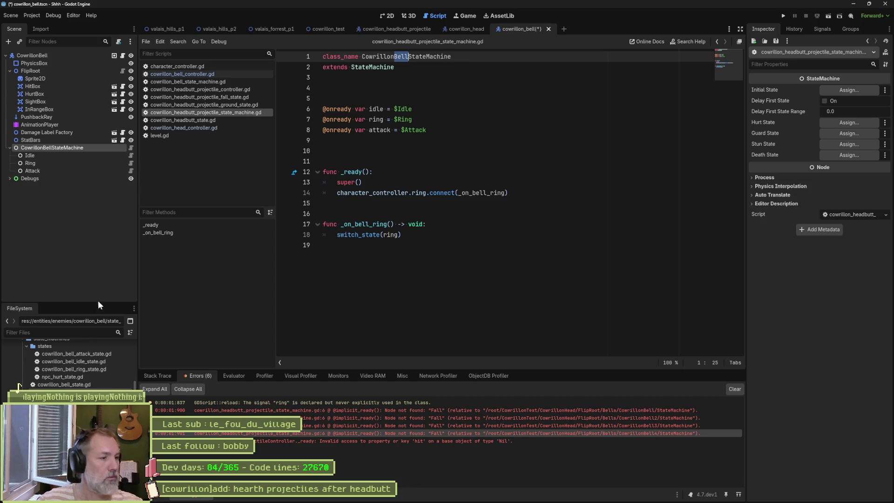
# Edit cowrillon_bell_state_machine.gd to read class_name CowrillonBellStateMachine and extends StateMachine.
pyautogui.click(187, 81)
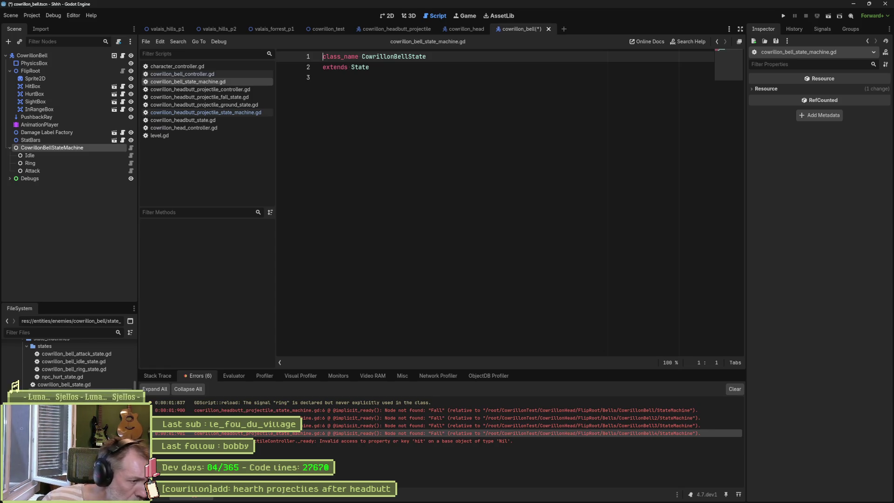
pyautogui.scroll(2, 69, 363)
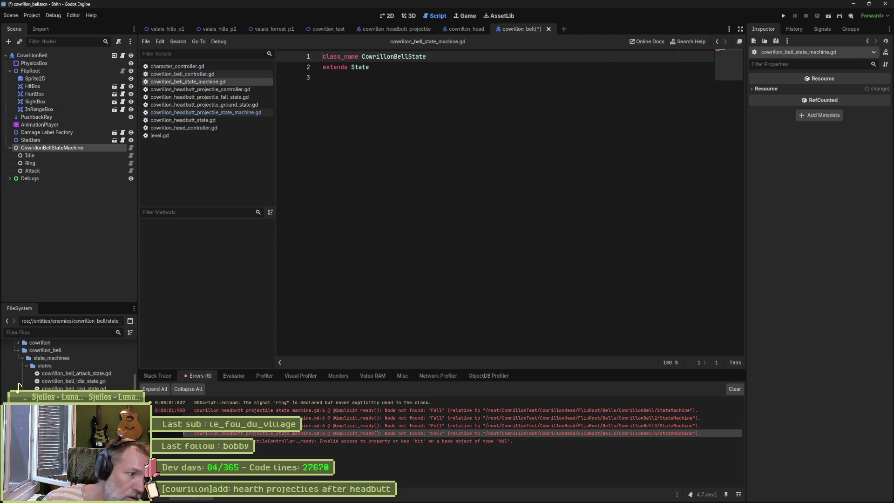
pyautogui.click(446, 57)
pyautogui.write('M')
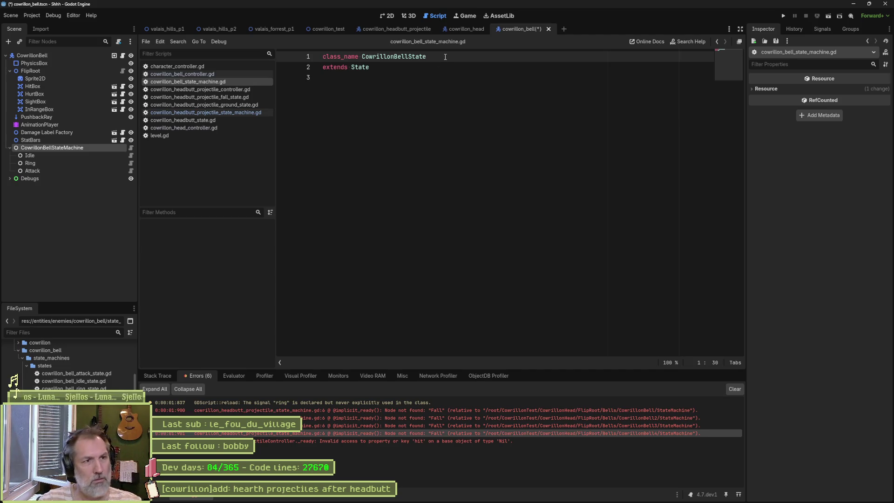
pyautogui.write('achine')
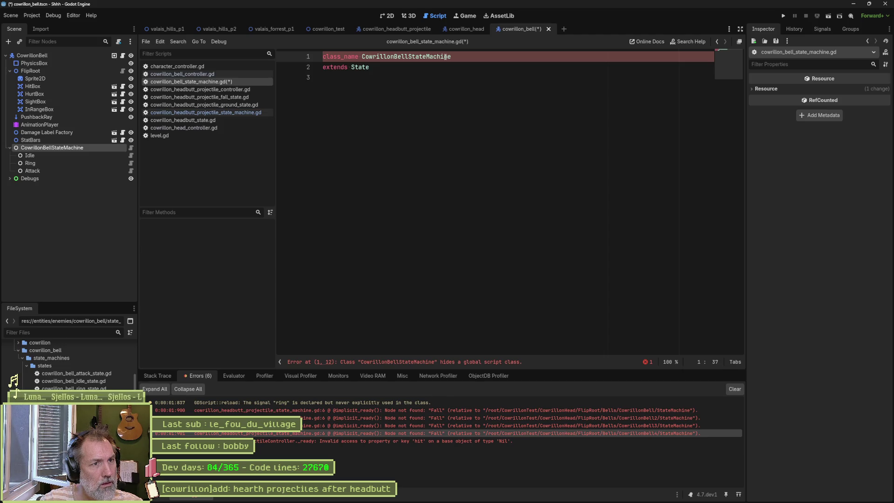
pyautogui.press('Down')
pyautogui.write('Ma')
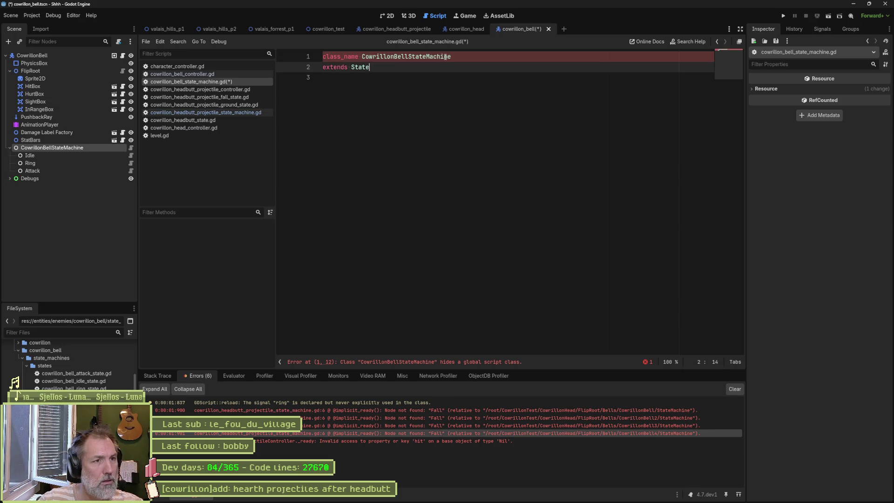
pyautogui.write('chine')
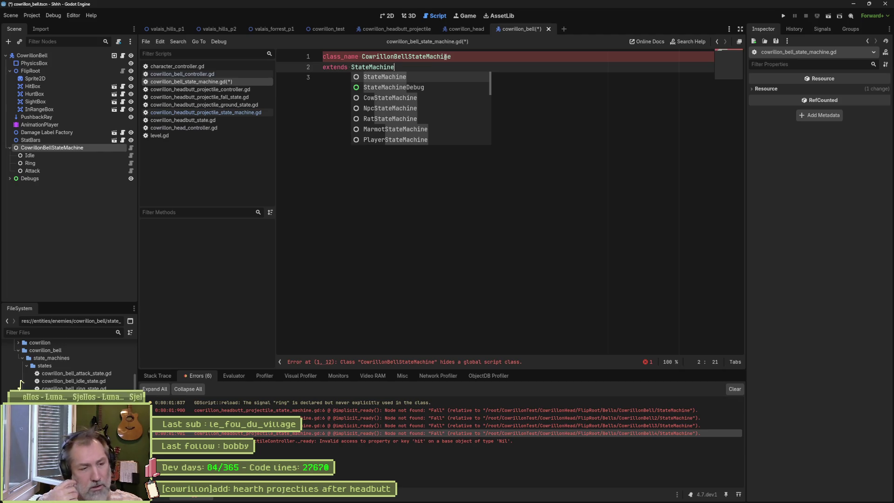
pyautogui.click(391, 170)
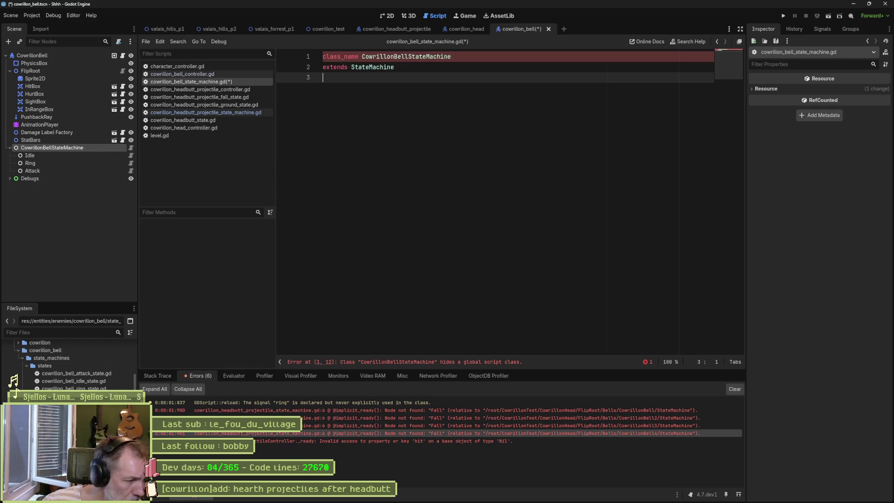
pyautogui.scroll(-3, 70, 359)
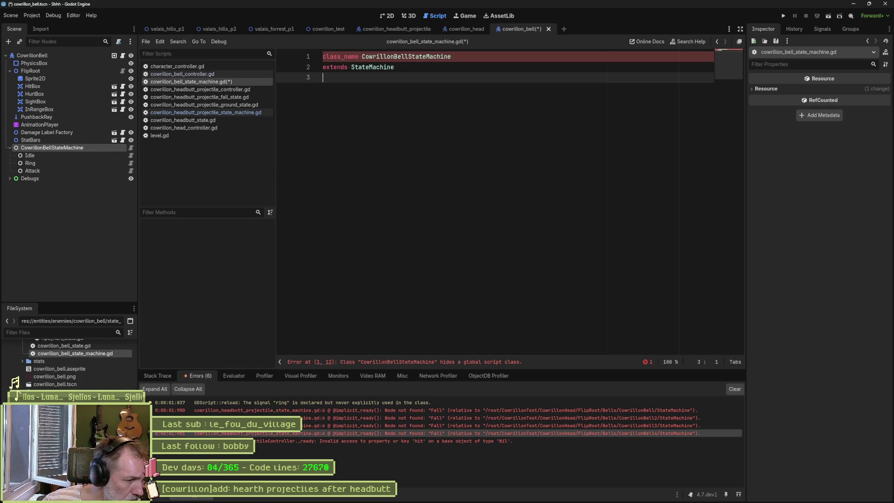
# Rename the headbutt script's class to CowrillonHeadbuttProjectileStateMachine, save, and reopen cowrillon_bell_state_machine.gd.
pyautogui.hotkey('alt', 'Left')
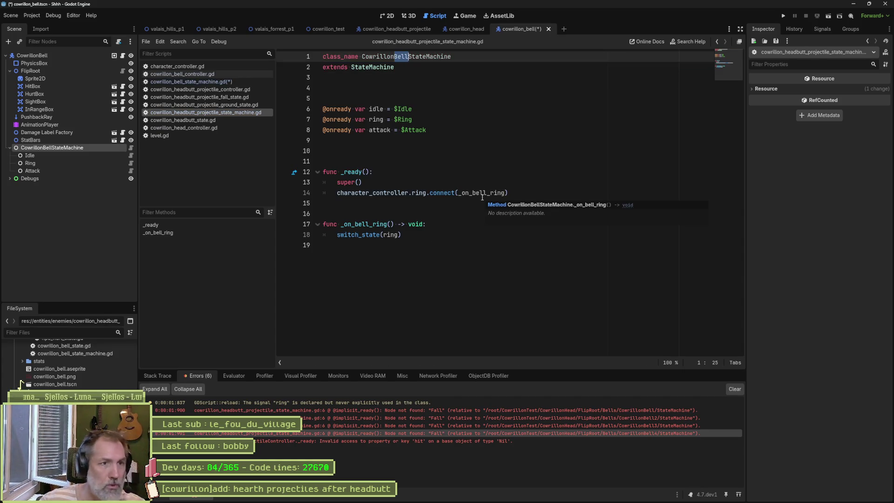
pyautogui.write('HeadbuttProjectil')
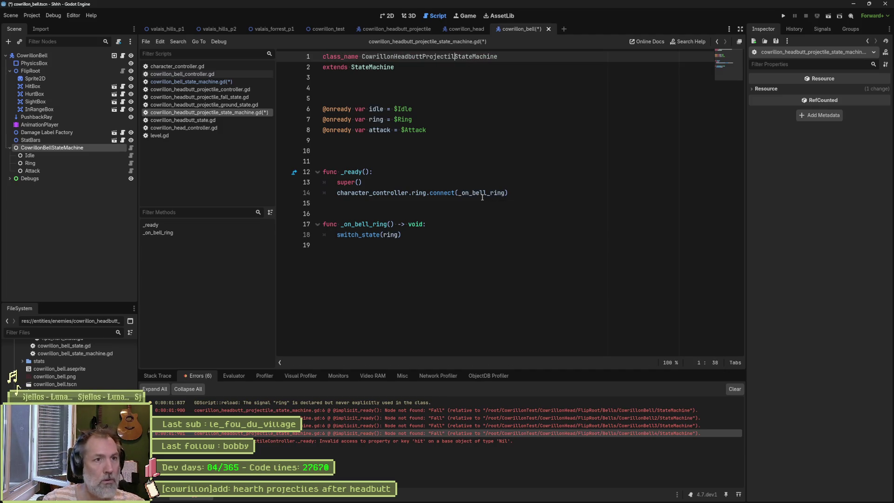
pyautogui.write('e')
pyautogui.hotkey('ctrl', 's')
pyautogui.click(552, 150)
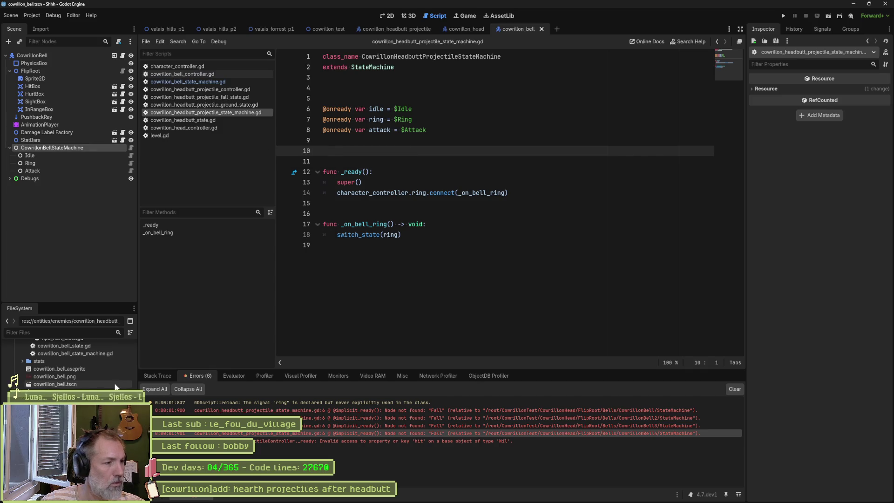
pyautogui.click(98, 354)
pyautogui.doubleClick(97, 354)
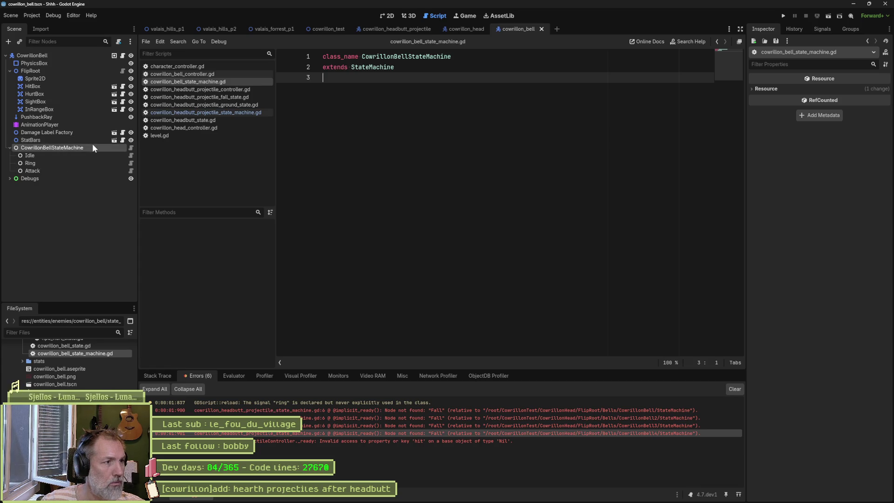
# Create a fresh CowrillonBellStateMachine under CowrillonBell, move Idle, Ring and Attack into it, and delete the old one.
pyautogui.click(54, 57)
pyautogui.hotkey('ctrl', 'a')
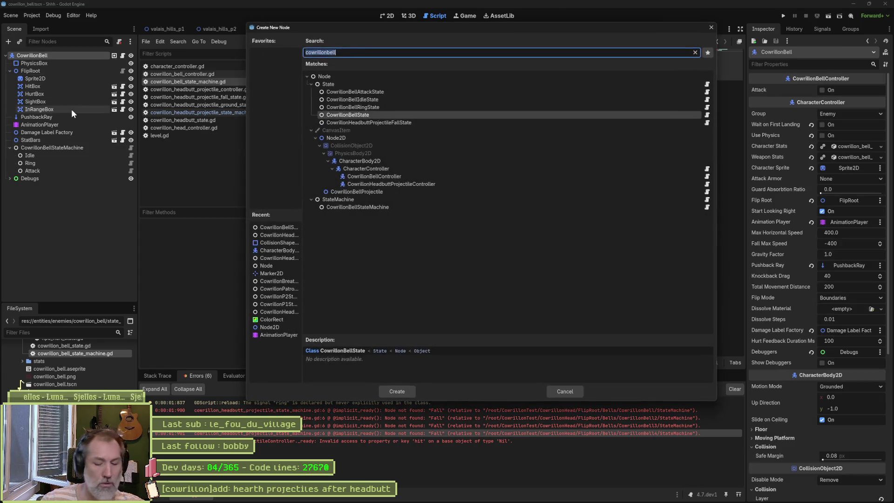
pyautogui.write('cowrillon')
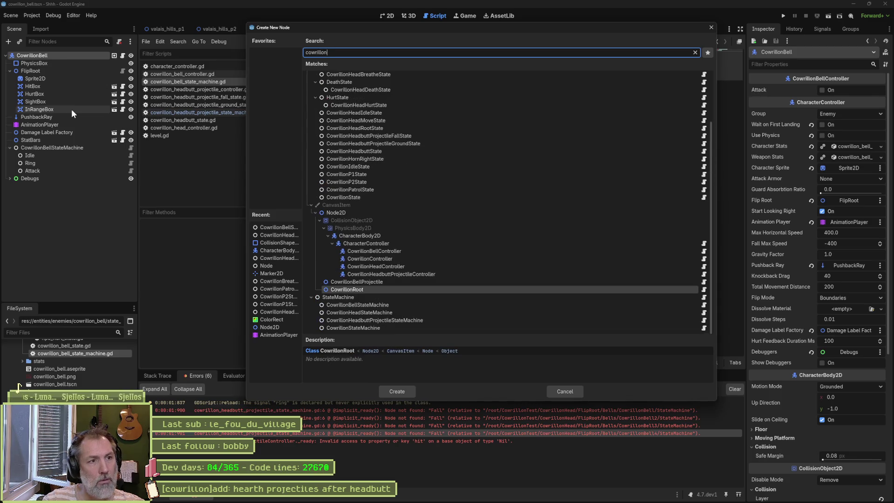
pyautogui.write('bell')
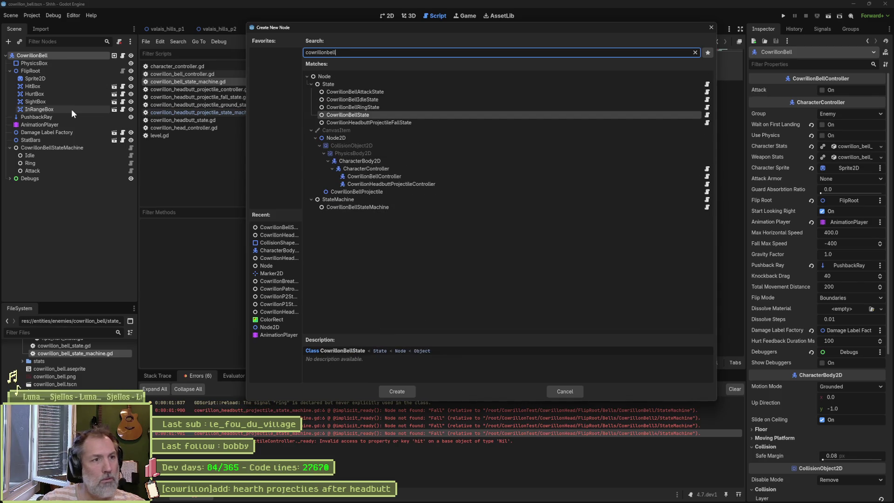
pyautogui.press('Down')
pyautogui.press('Down')
pyautogui.press('Down')
pyautogui.press('Down')
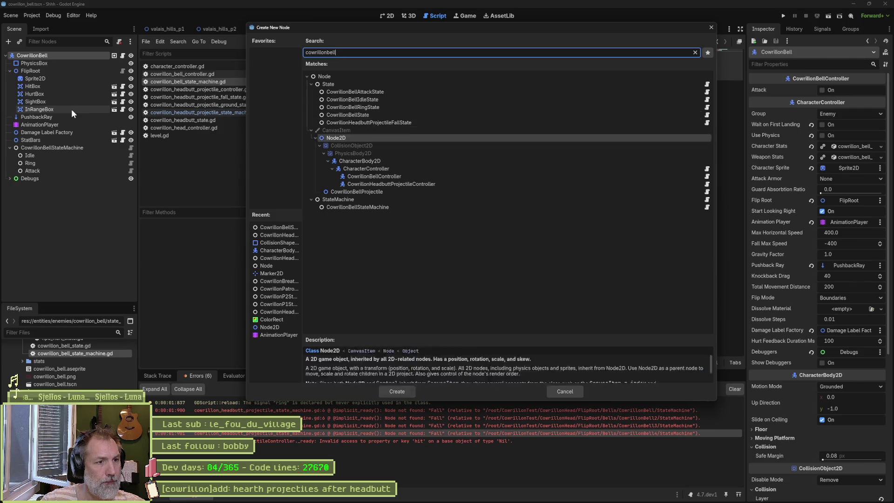
pyautogui.press('Return')
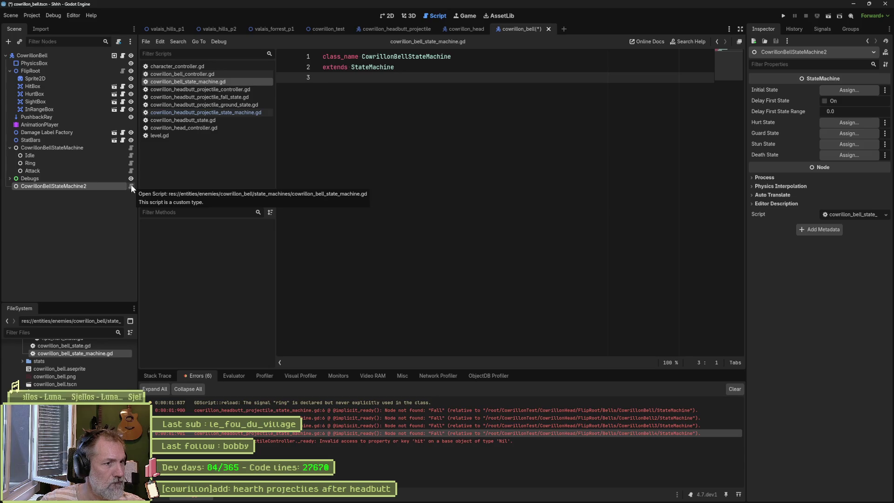
pyautogui.click(64, 155)
pyautogui.keyDown('shift'); pyautogui.click(49, 169); pyautogui.keyUp('shift')
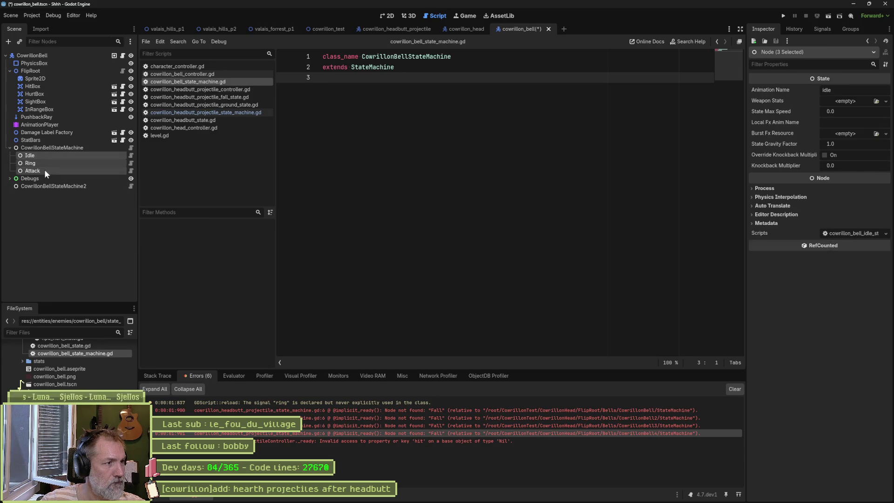
pyautogui.moveTo(41, 187); pyautogui.dragTo(42, 186)
pyautogui.click(49, 147)
pyautogui.press('Delete')
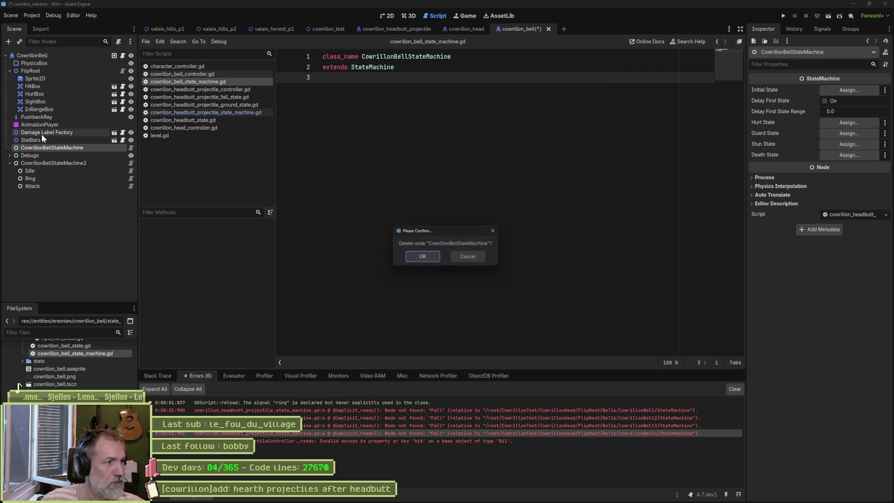
pyautogui.press('Return')
# Rename the new node to StateMachine and move it just below StatBars.
pyautogui.doubleClick(51, 156)
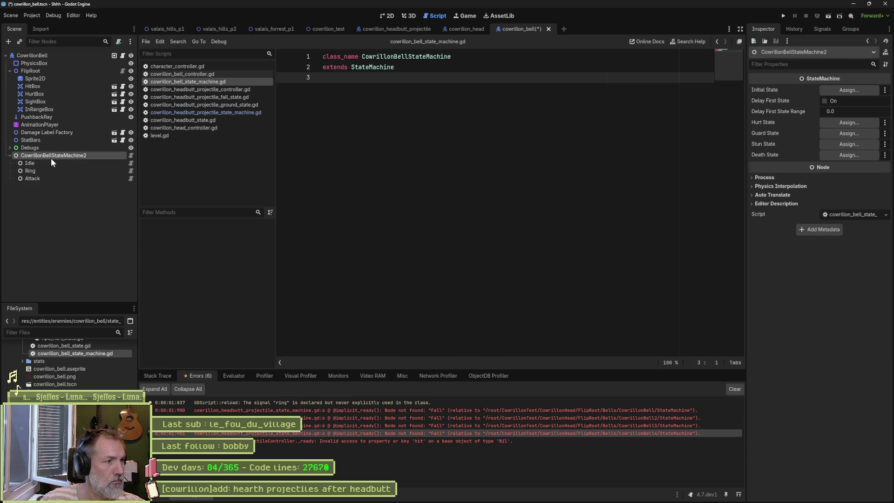
pyautogui.write('s_')
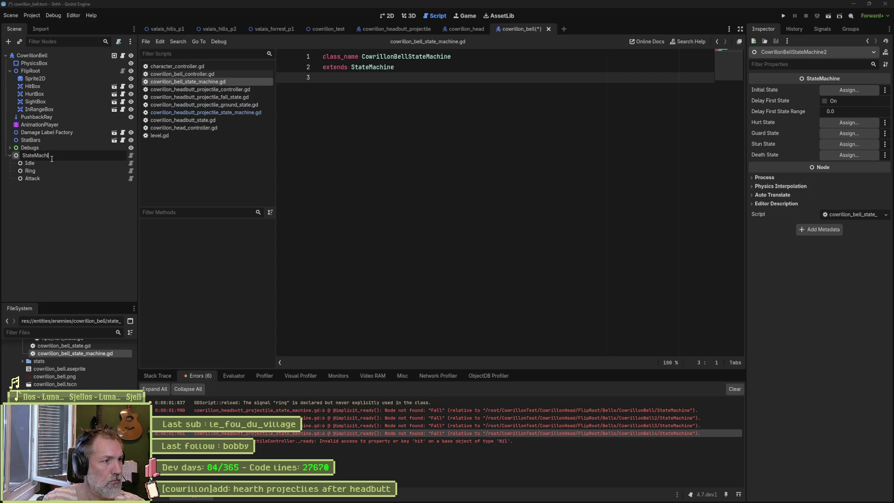
pyautogui.write('name')
pyautogui.press('Return')
pyautogui.moveTo(29, 156); pyautogui.dragTo(29, 147)
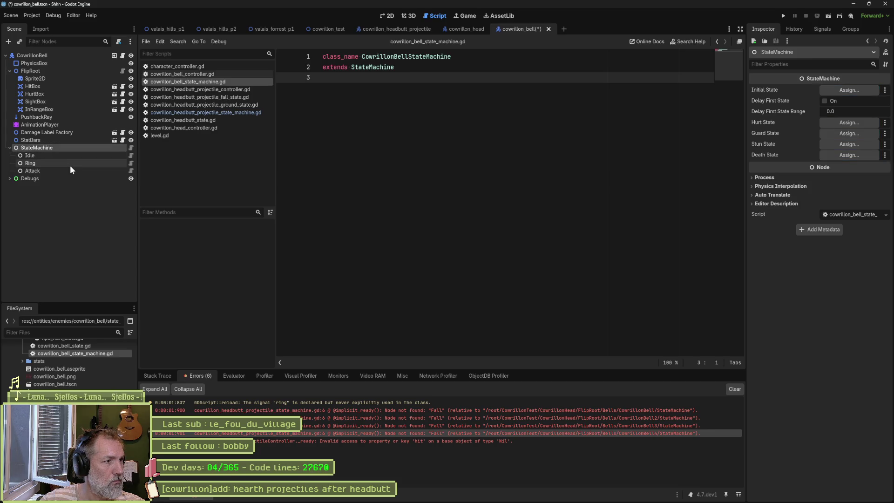
pyautogui.click(117, 155)
pyautogui.keyDown('shift'); pyautogui.click(101, 170); pyautogui.keyUp('shift')
pyautogui.moveTo(38, 159)
pyautogui.mouseDown()
pyautogui.moveTo(131, 161)
pyautogui.moveTo(350, 112)
pyautogui.mouseUp()
pyautogui.press('Return')
pyautogui.press('Return')
pyautogui.press('Return')
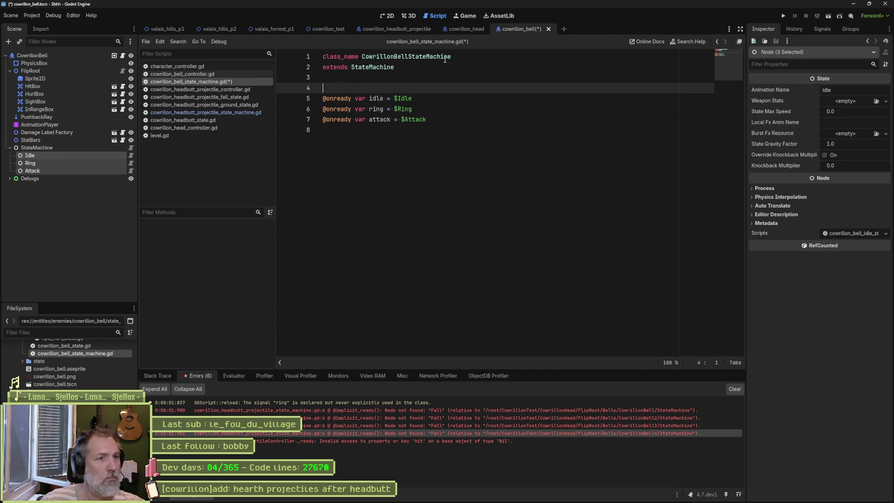
pyautogui.hotkey('ctrl', 's')
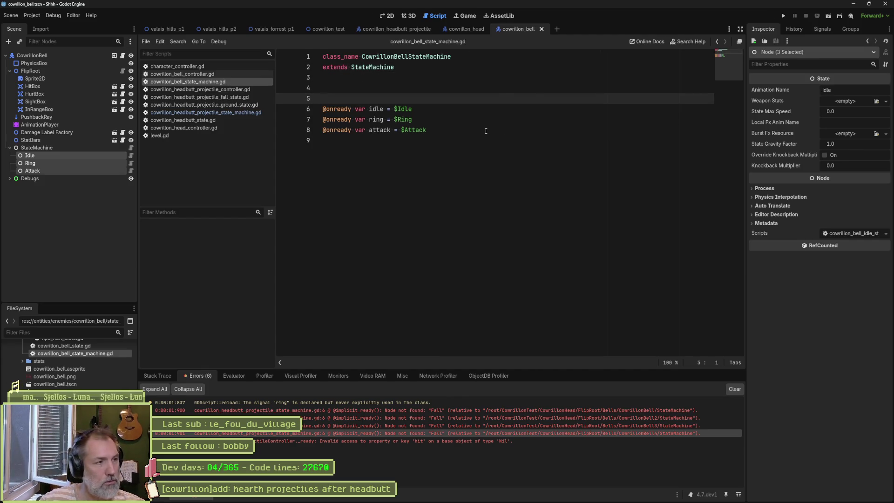
pyautogui.click(508, 495)
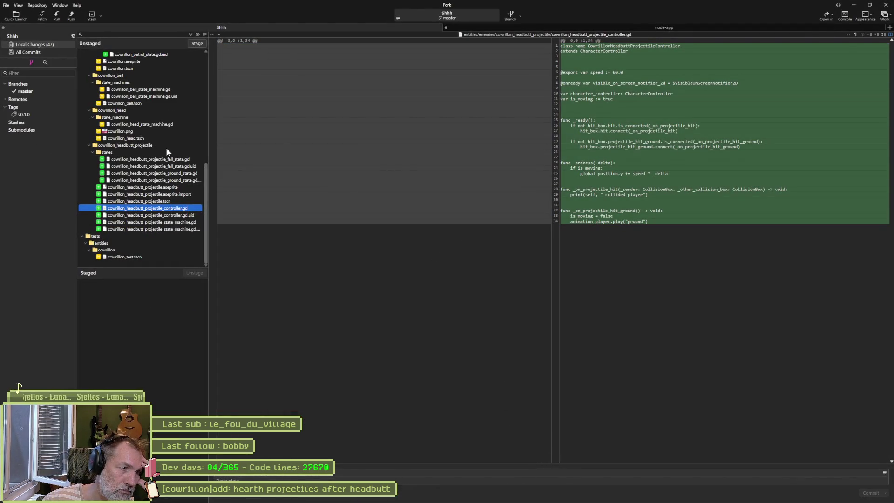
# In Fork, select the removed _ready and _on_bell_ring lines in the bell state machine diff.
pyautogui.click(154, 91)
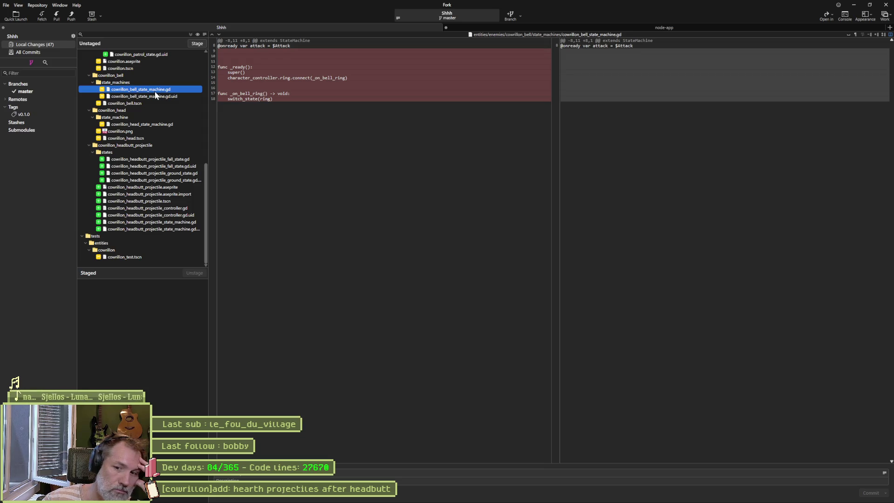
pyautogui.moveTo(296, 101)
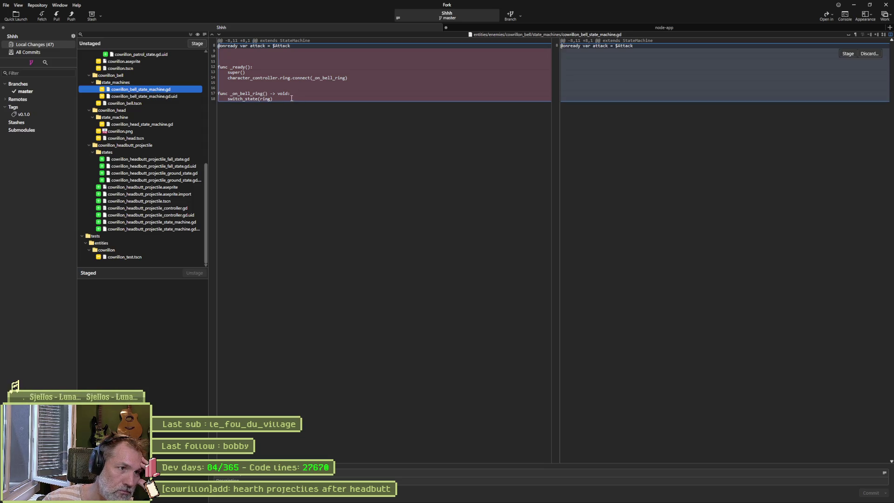
pyautogui.moveTo(292, 98); pyautogui.dragTo(222, 61)
pyautogui.hotkey('ctrl', 'c')
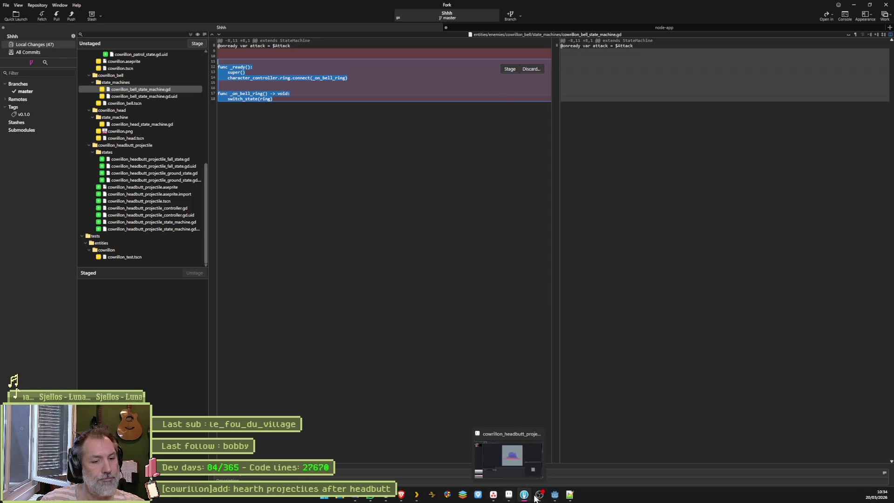
# Back in Godot, start a new line below the onready variables of the bell state machine script.
pyautogui.click(532, 498)
pyautogui.click(352, 168)
pyautogui.press('Return')
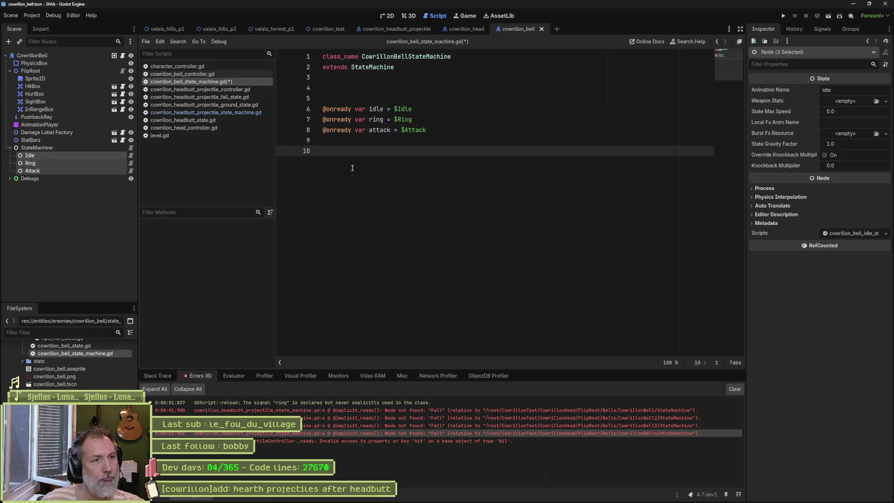
# Paste the _ready and _on_bell_ring functions into the bell state machine script and save.
pyautogui.hotkey('ctrl', 'v')
pyautogui.click(383, 151)
pyautogui.press('Return')
pyautogui.hotkey('ctrl', 's')
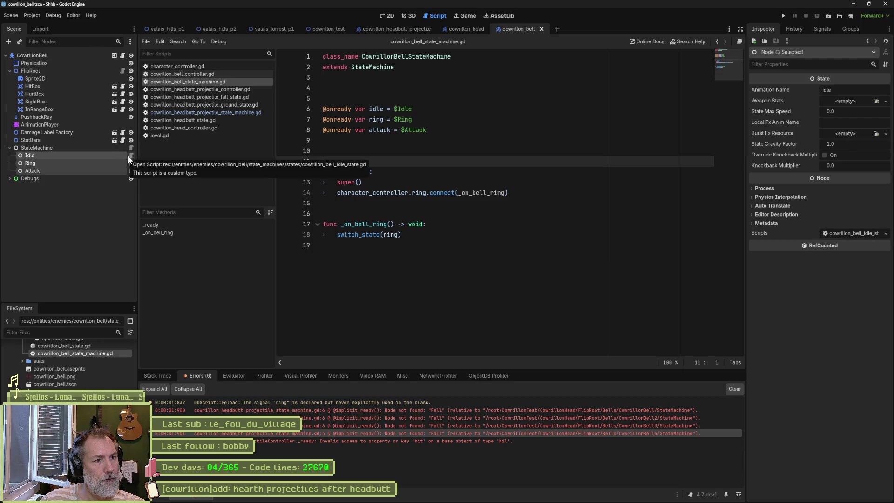
# Comment out lines 6–18 of the projectile state machine script, then run cowrillon_test.
pyautogui.click(467, 30)
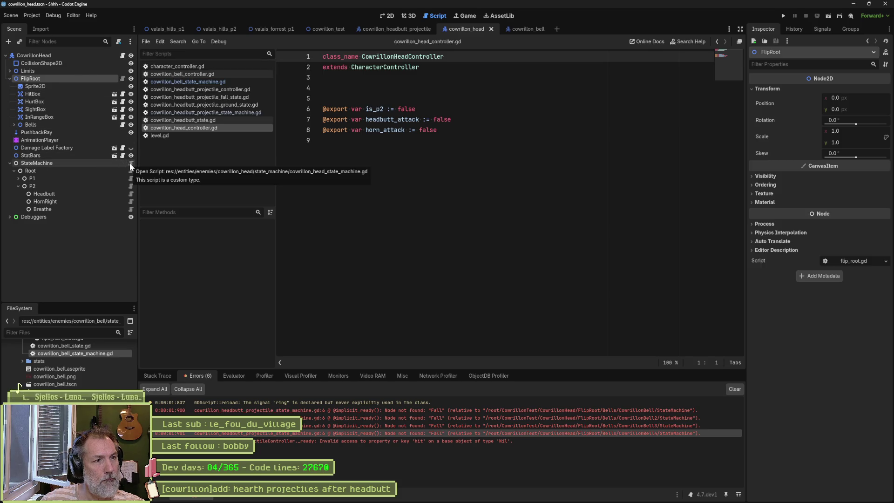
pyautogui.click(395, 29)
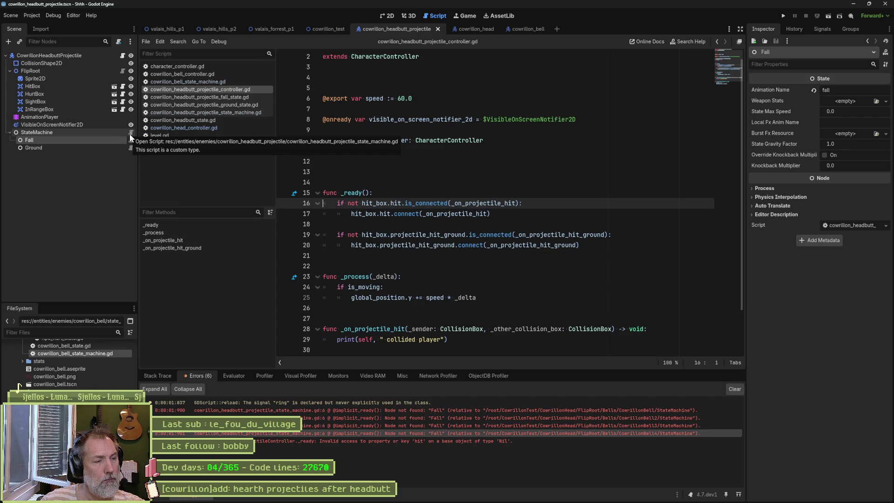
pyautogui.click(133, 132)
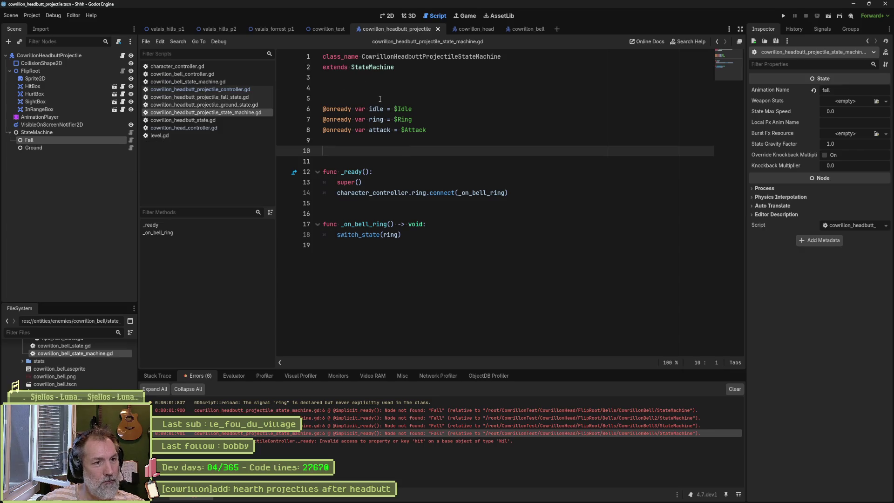
pyautogui.moveTo(376, 109)
pyautogui.mouseDown()
pyautogui.moveTo(326, 150)
pyautogui.moveTo(372, 234)
pyautogui.mouseUp()
pyautogui.hotkey('ctrl', 'k')
pyautogui.click(334, 30)
pyautogui.press('F6')
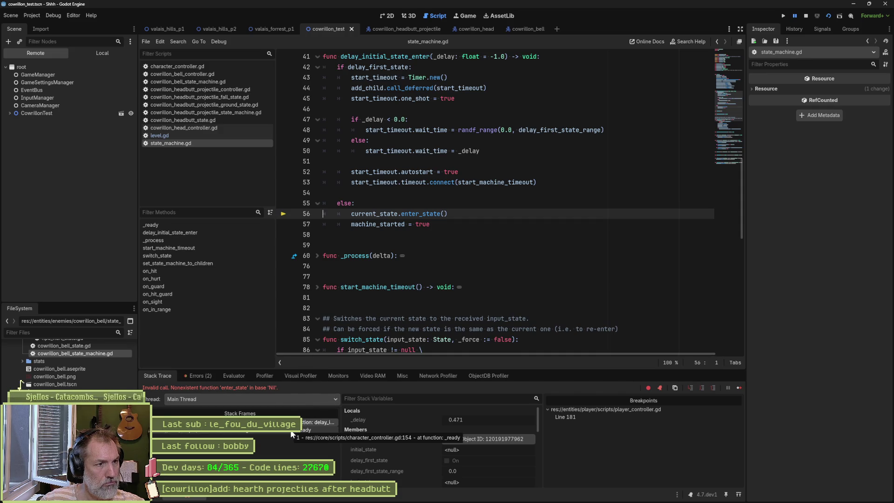
# Inspect the state machine in the debugger, stop the game, and jump to state_machine.gd line 56.
pyautogui.click(471, 437)
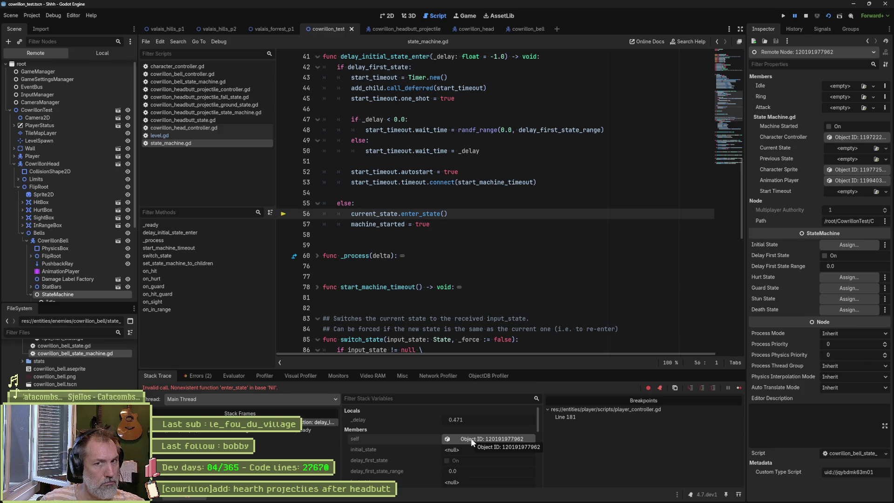
pyautogui.press('F8')
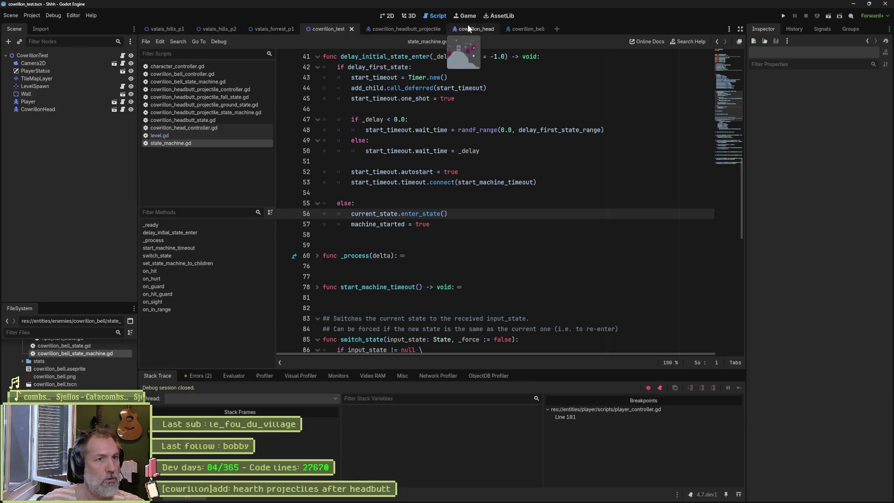
pyautogui.click(473, 29)
pyautogui.click(74, 162)
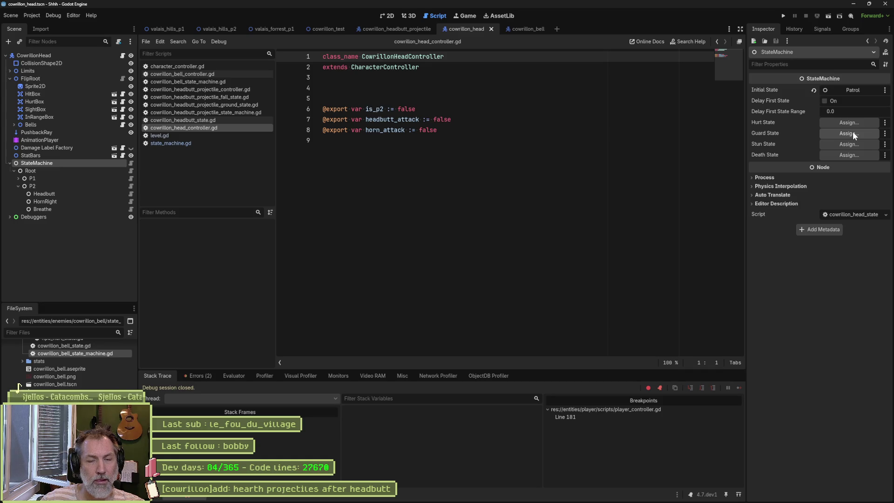
pyautogui.click(198, 375)
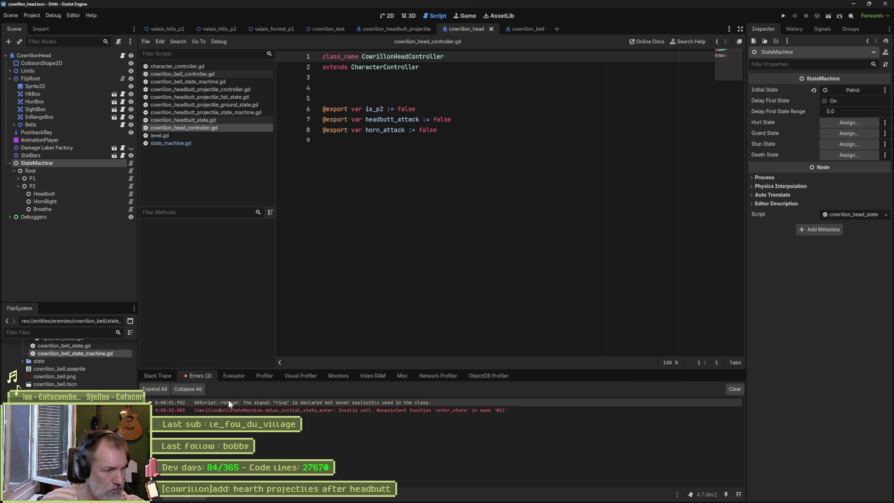
pyautogui.click(263, 410)
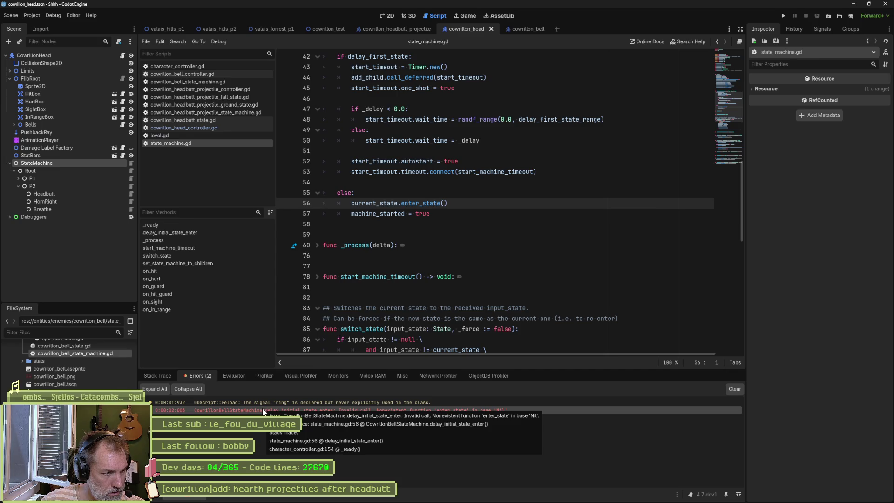
pyautogui.scroll(2, 97, 358)
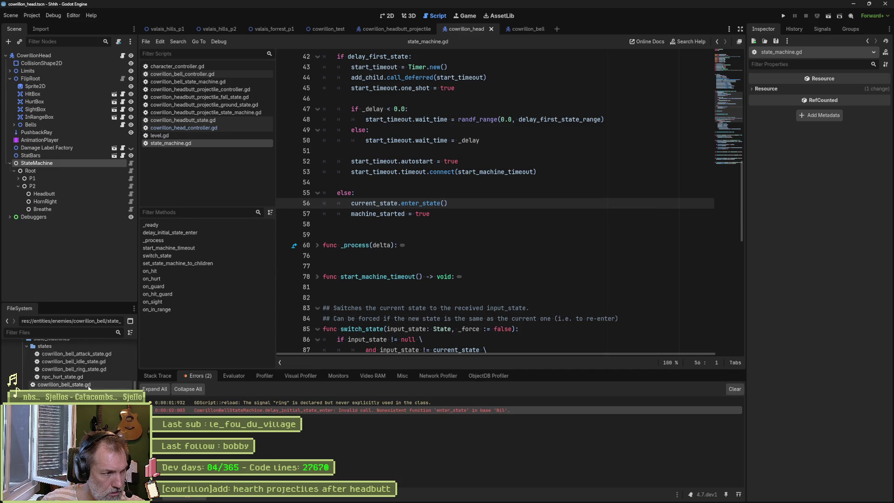
# Review the bell attack, idle and ring state scripts.
pyautogui.doubleClick(82, 355)
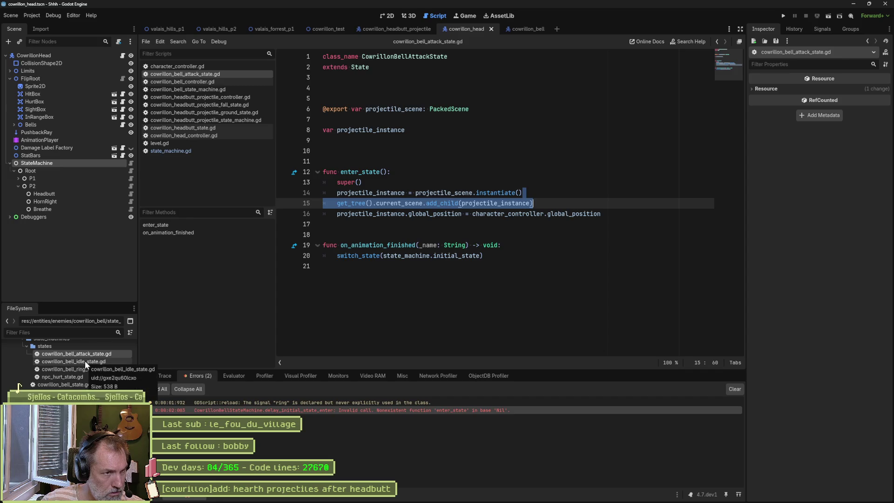
pyautogui.doubleClick(85, 362)
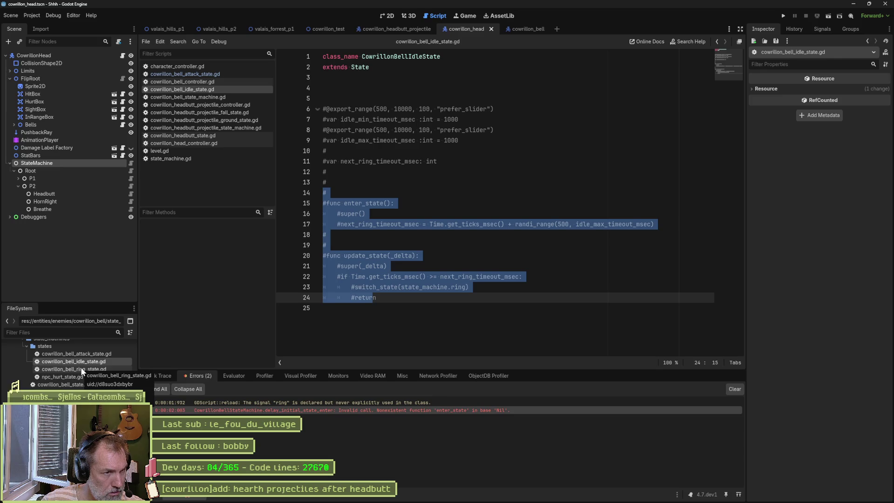
pyautogui.doubleClick(81, 369)
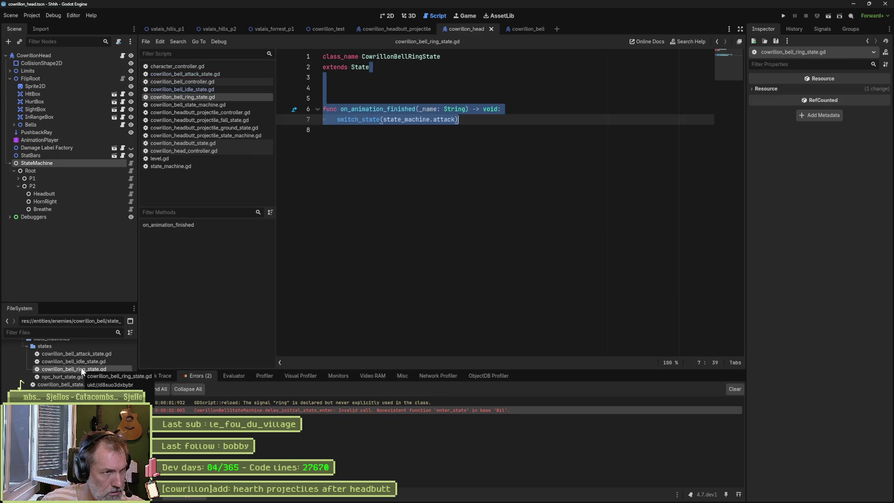
pyautogui.click(78, 362)
pyautogui.doubleClick(78, 361)
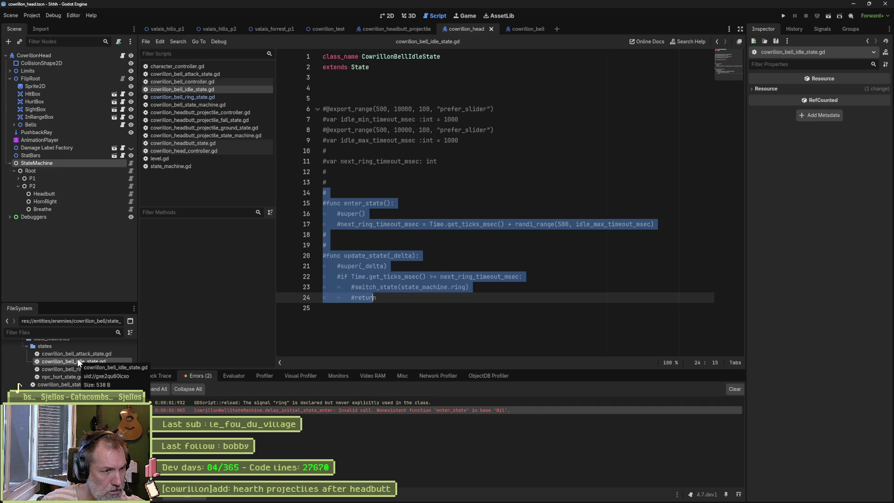
pyautogui.click(436, 182)
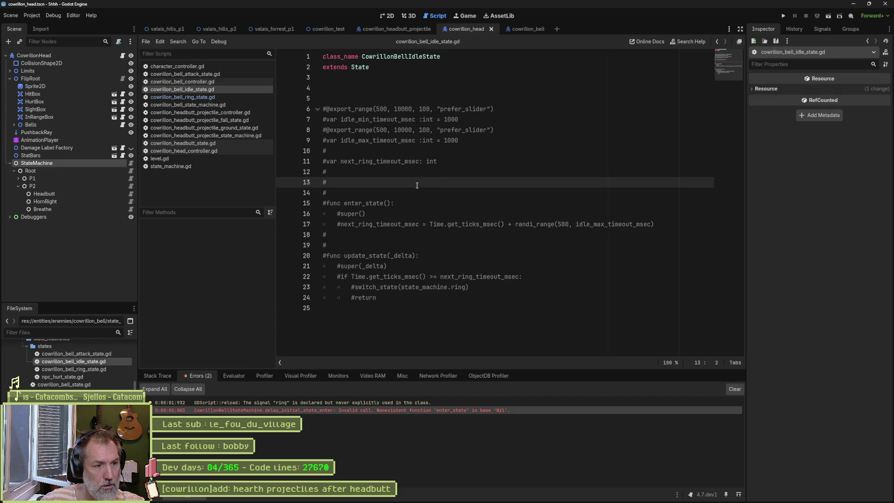
# Select the head's StateMachine node and rerun the scene with F6.
pyautogui.click(61, 56)
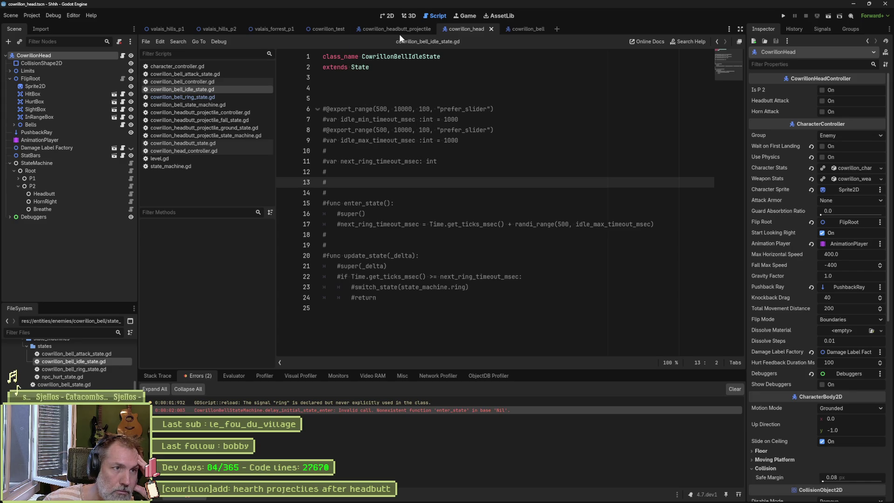
pyautogui.click(65, 163)
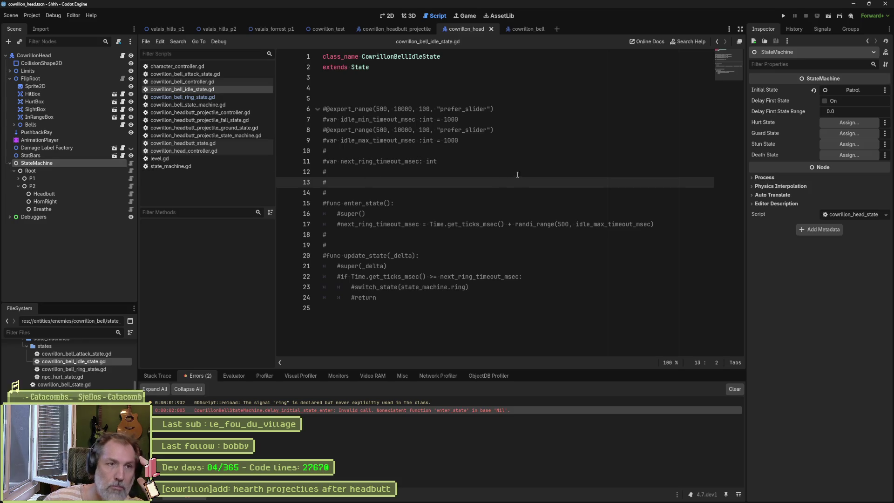
pyautogui.press('F6')
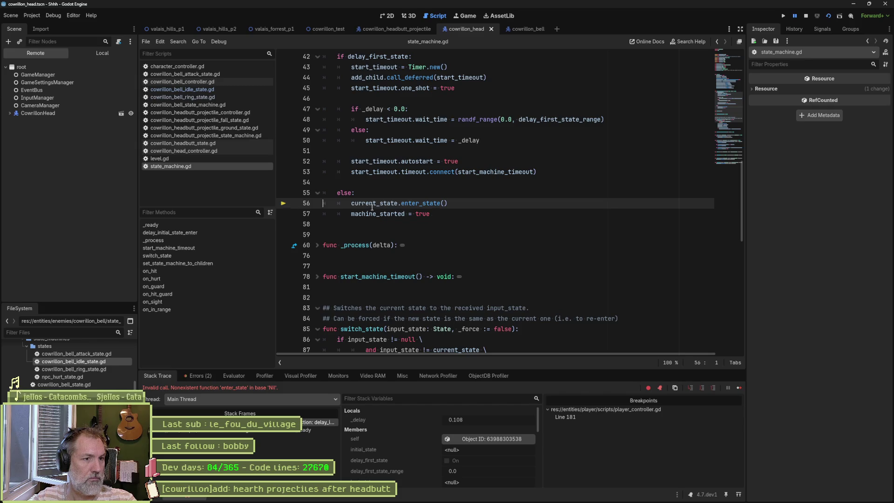
# Stop debugging and look at the head state machine script and P1's Patrol state script.
pyautogui.moveTo(387, 205)
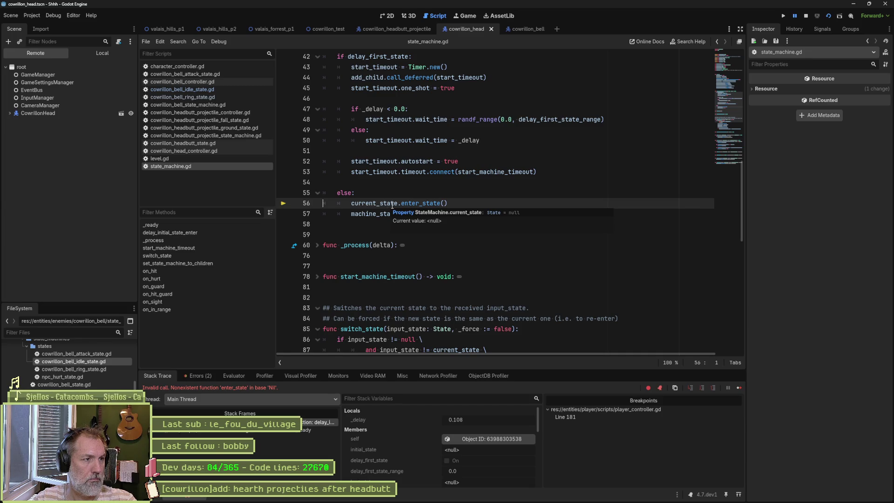
pyautogui.press('F8')
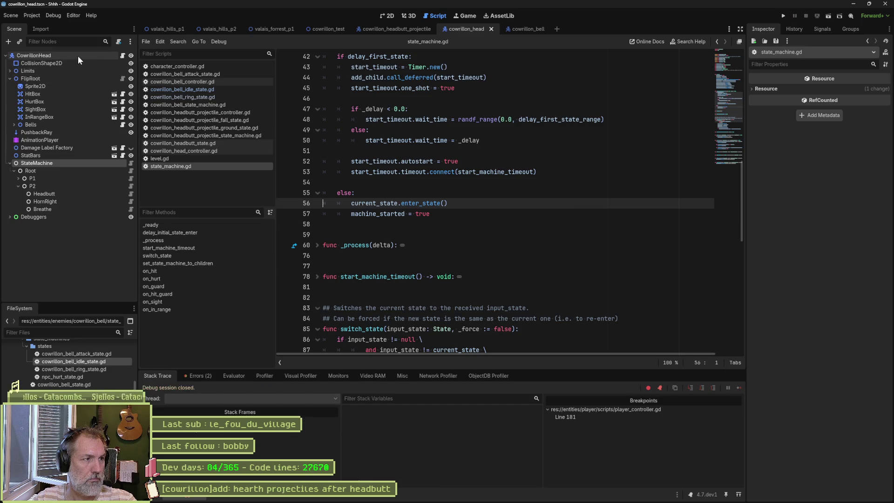
pyautogui.click(77, 56)
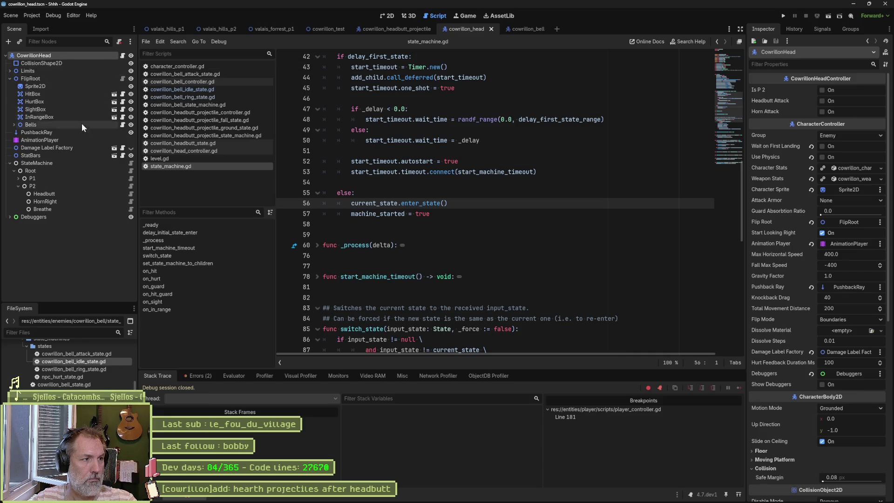
pyautogui.click(128, 161)
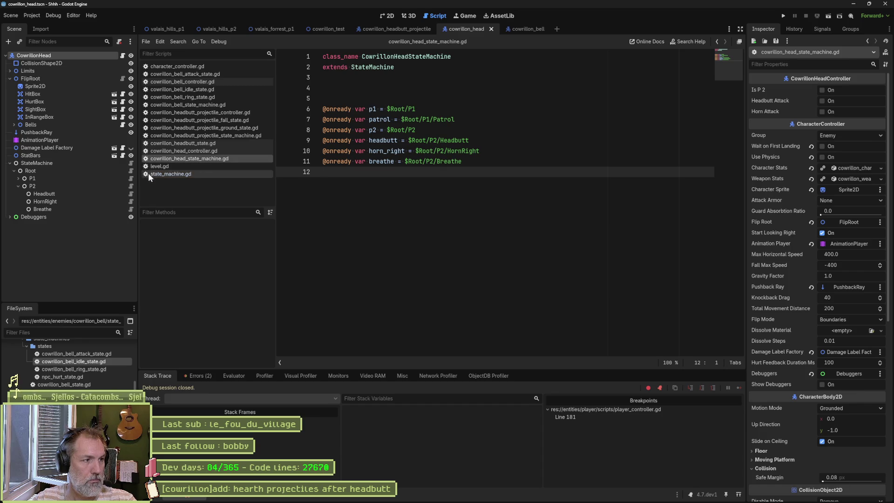
pyautogui.click(18, 179)
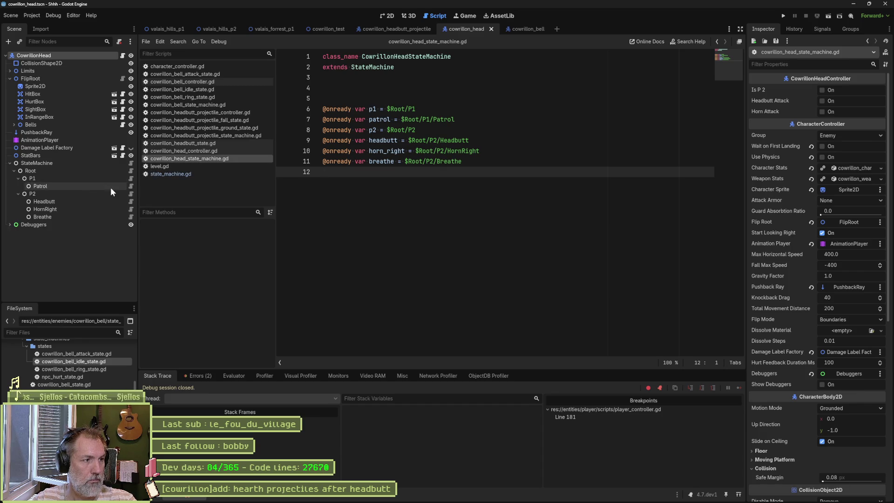
pyautogui.click(130, 186)
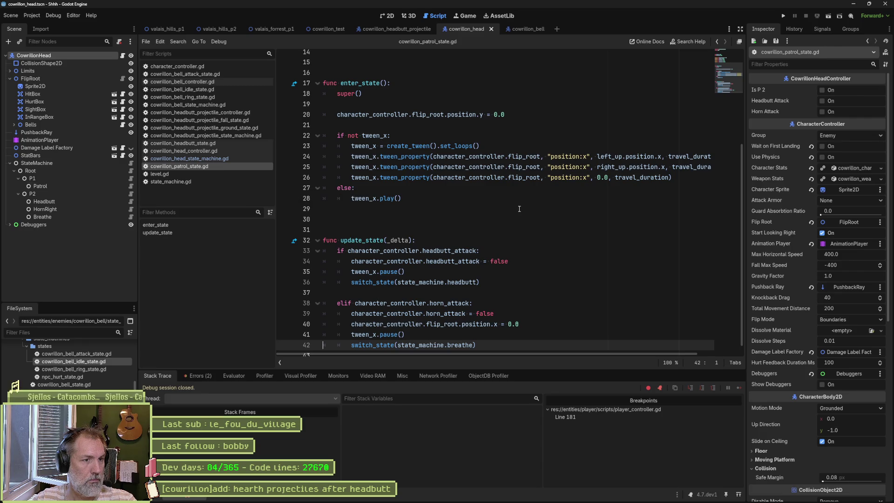
pyautogui.scroll(4, 521, 203)
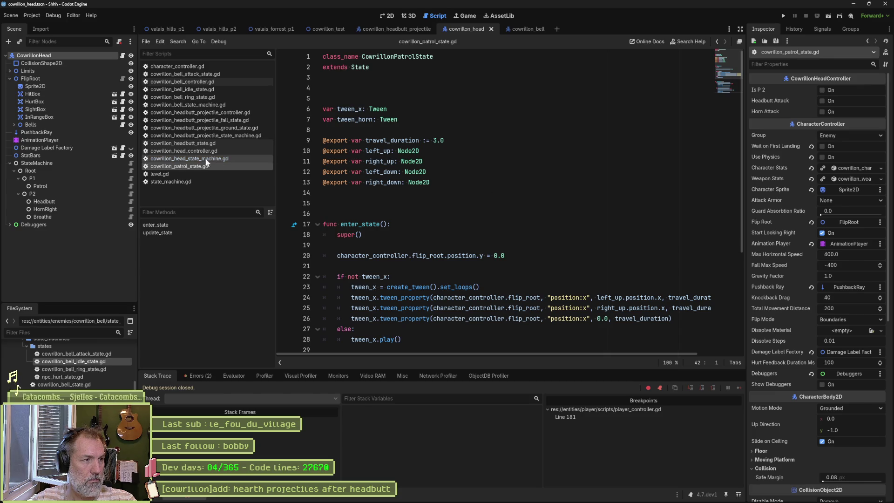
# Set the head StateMachine's Initial State to Patrol and run the scene again.
pyautogui.click(95, 165)
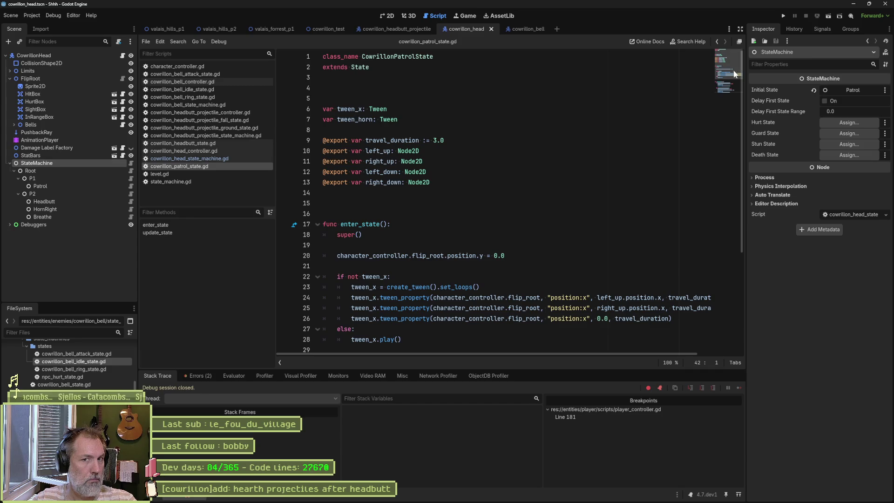
pyautogui.click(852, 90)
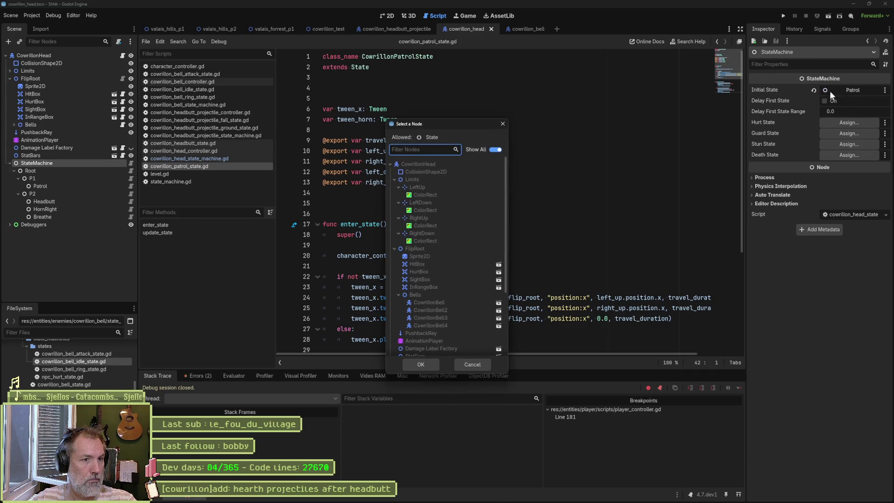
pyautogui.scroll(-5, 452, 237)
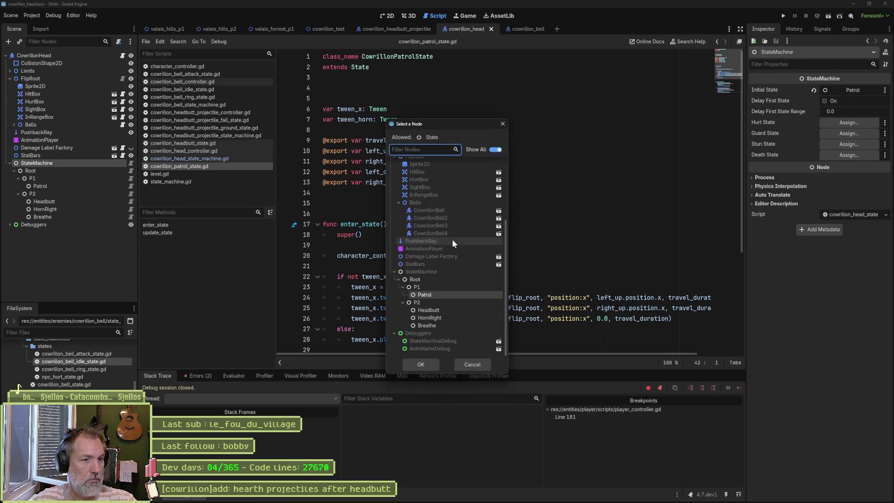
pyautogui.doubleClick(428, 292)
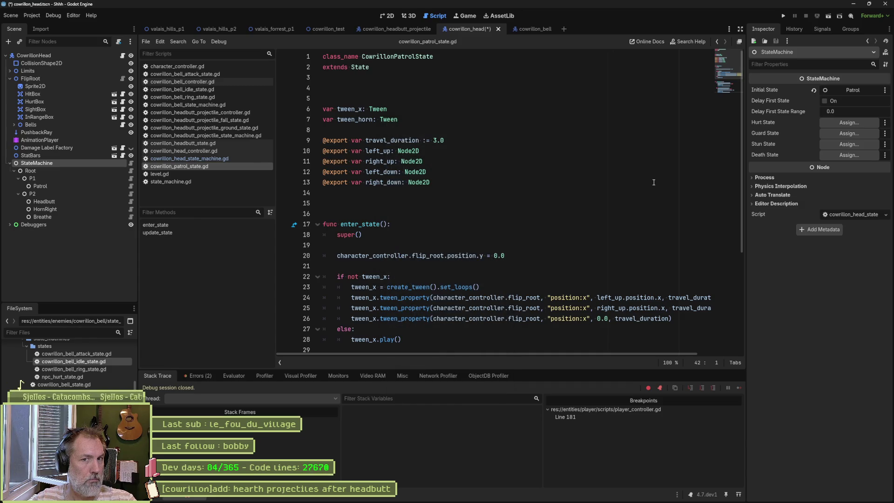
pyautogui.press('F6')
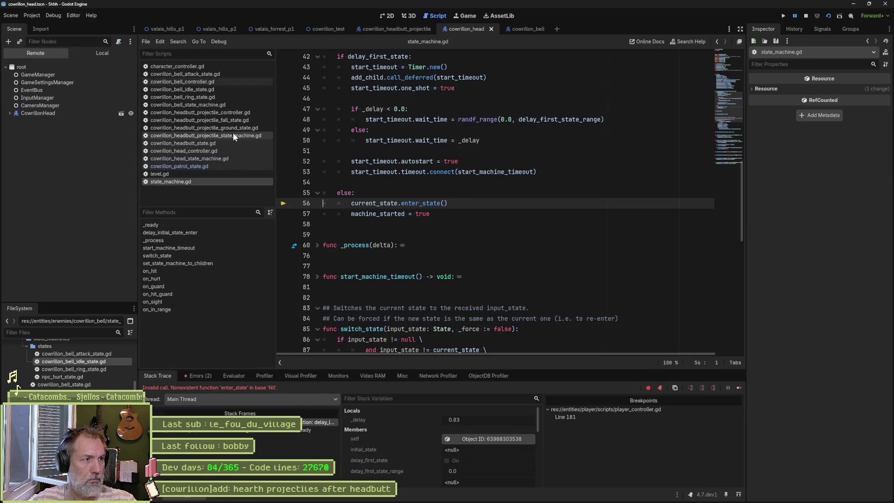
# In the Remote tree, expand CowrillonHead > StateMachine > Root and inspect StateMachine's null state references.
pyautogui.click(10, 114)
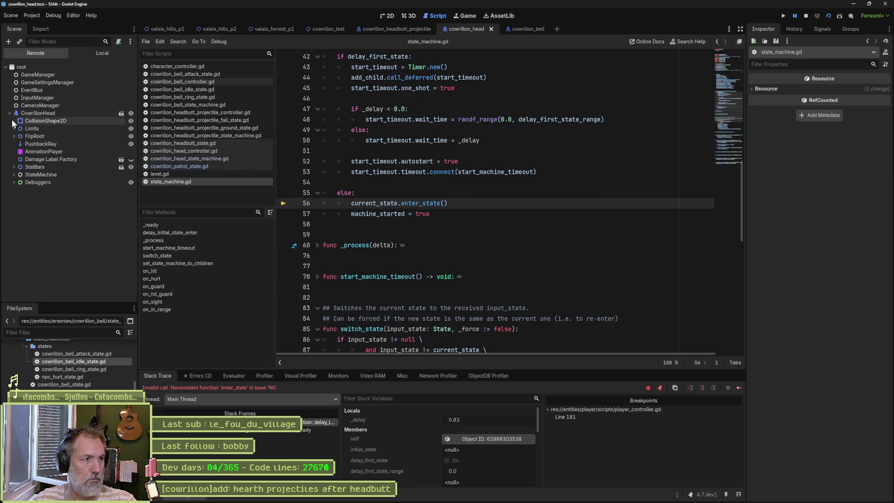
pyautogui.click(13, 174)
pyautogui.click(18, 182)
pyautogui.click(43, 174)
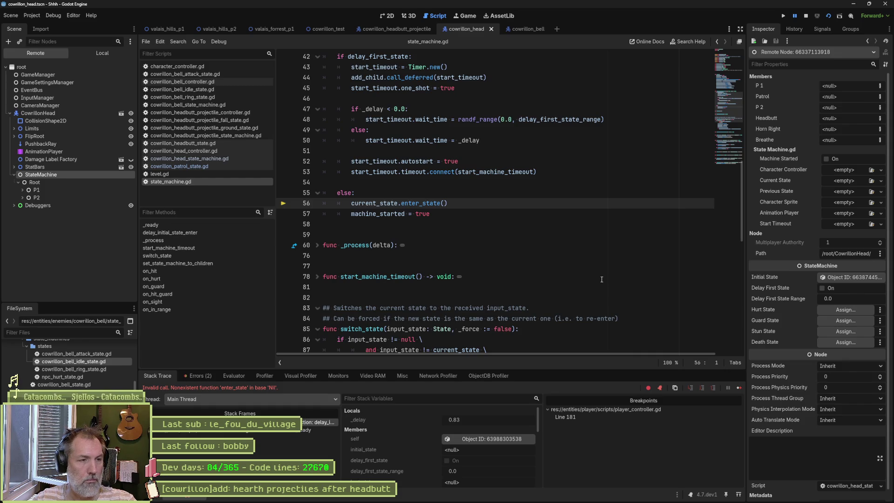
# Stop the running game and open cowrillon_patrol_state.gd.
pyautogui.press('F8')
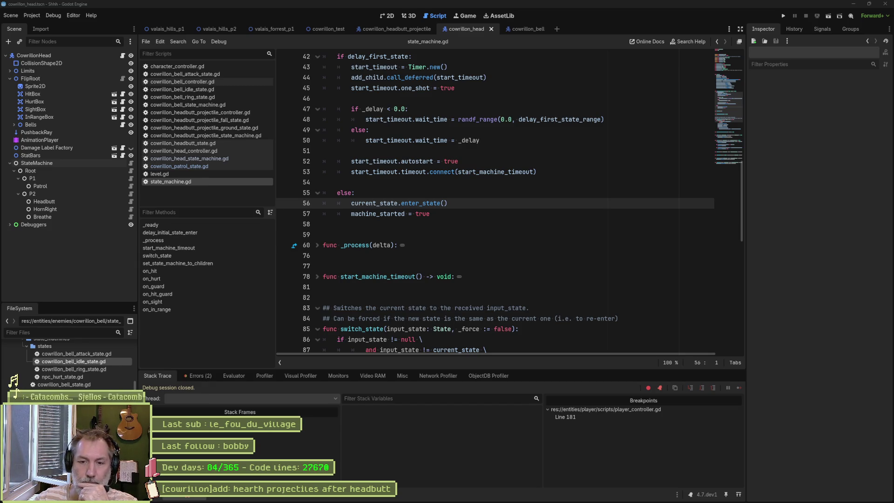
pyautogui.click(519, 210)
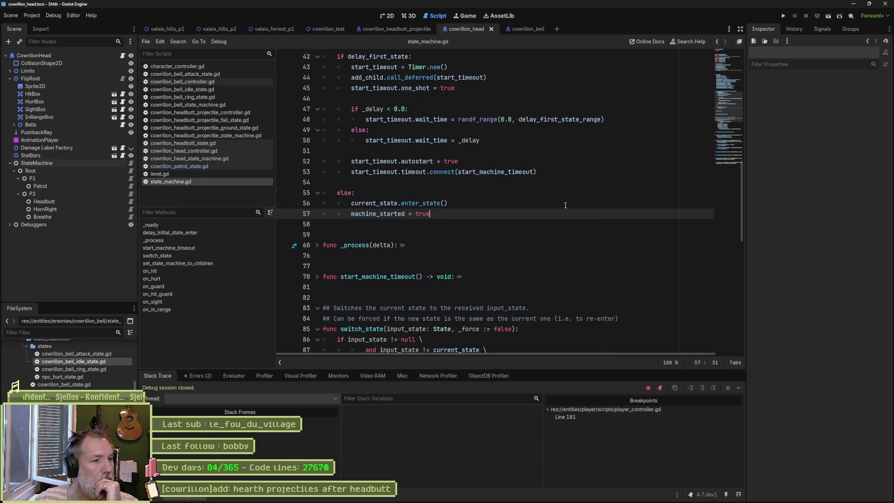
pyautogui.click(180, 167)
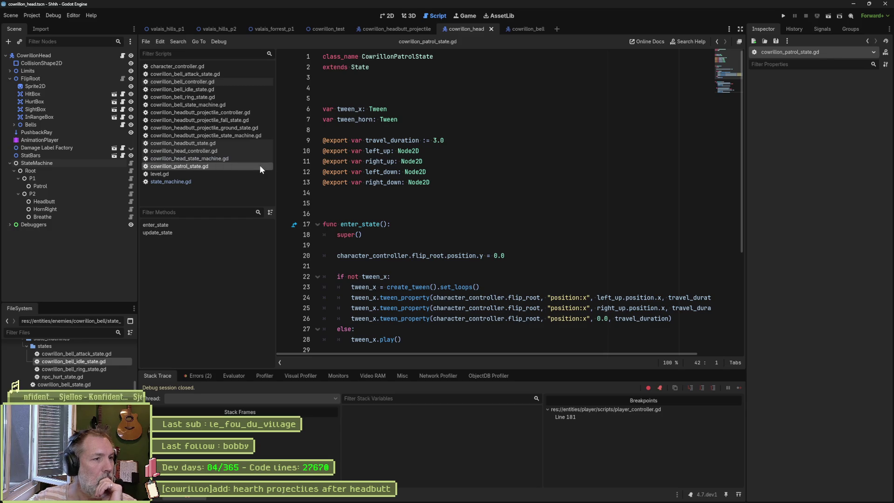
# Open the scripts of P1, P2, Headbutt, HornRight and Breathe, then cowrillon_head_state_machine.gd.
pyautogui.click(131, 176)
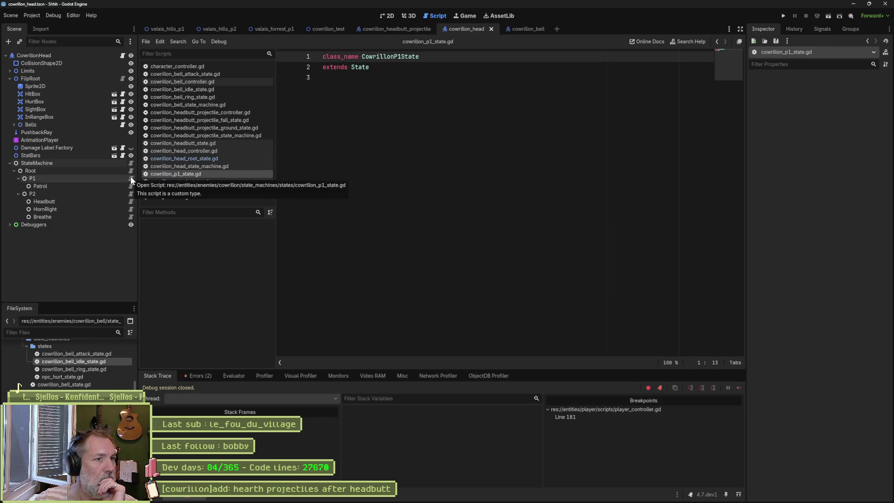
pyautogui.click(131, 186)
pyautogui.click(131, 194)
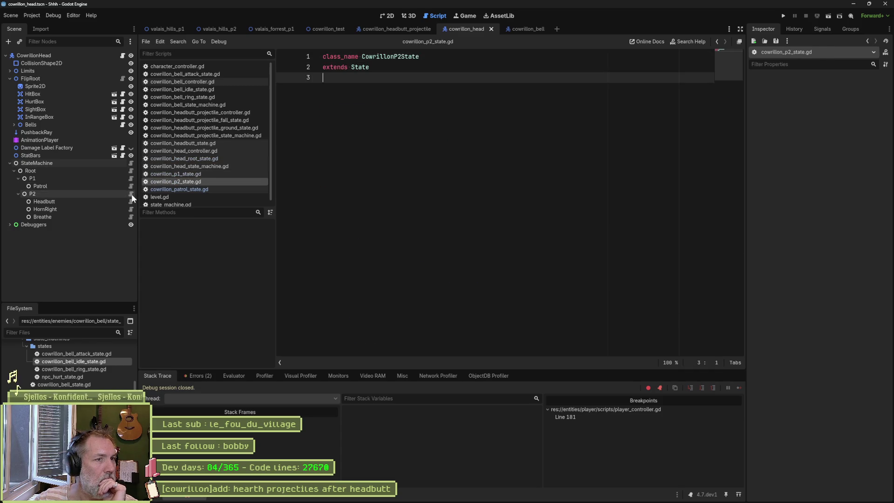
pyautogui.click(131, 202)
pyautogui.click(132, 208)
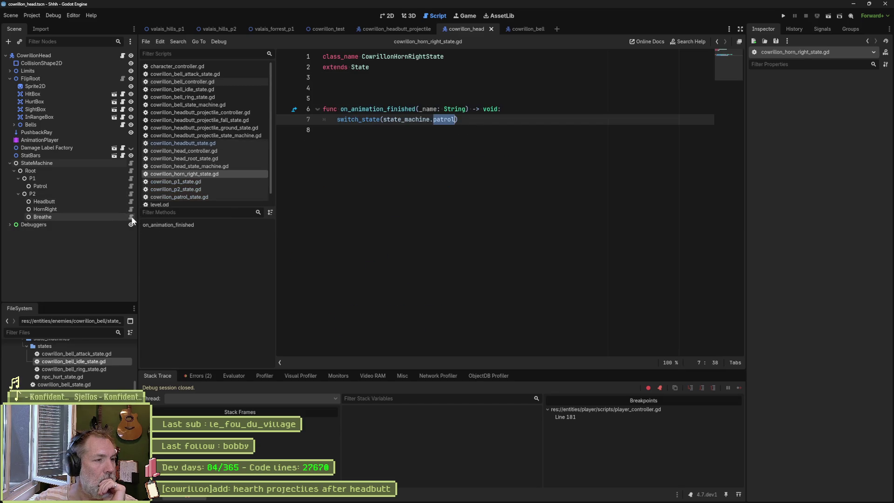
pyautogui.click(131, 217)
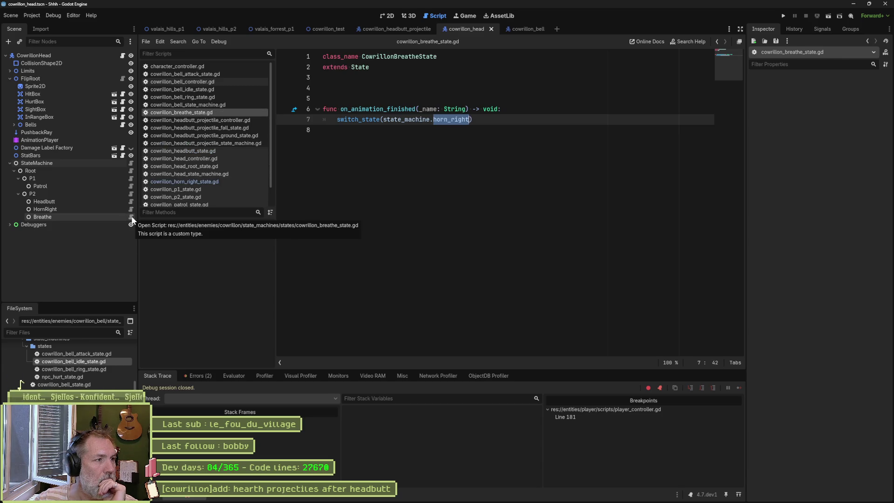
pyautogui.click(131, 163)
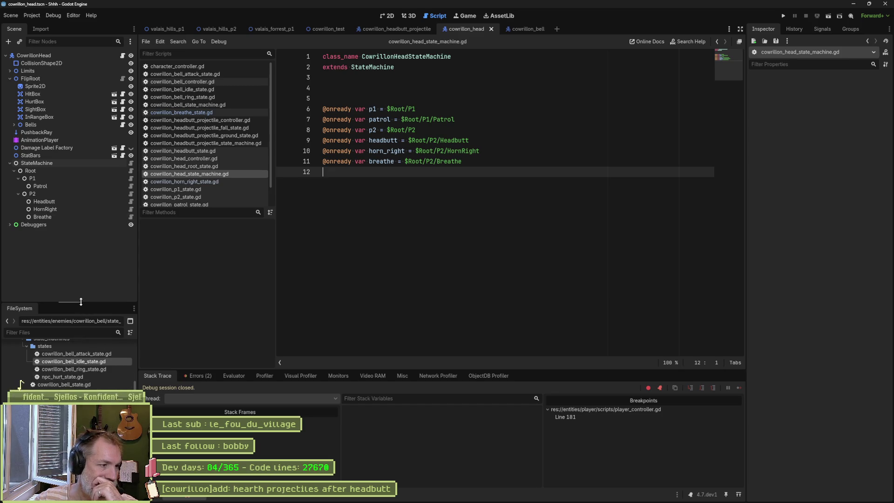
# Collapse the cowrillon_bell and cowrillon_headbutt_projectile folders in the FileSystem dock.
pyautogui.moveTo(80, 304); pyautogui.dragTo(81, 289)
pyautogui.scroll(3, 70, 359)
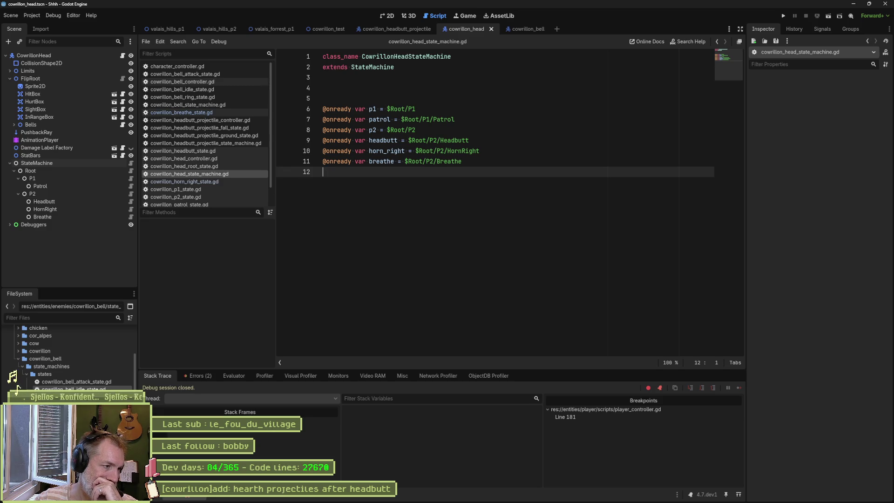
pyautogui.click(19, 357)
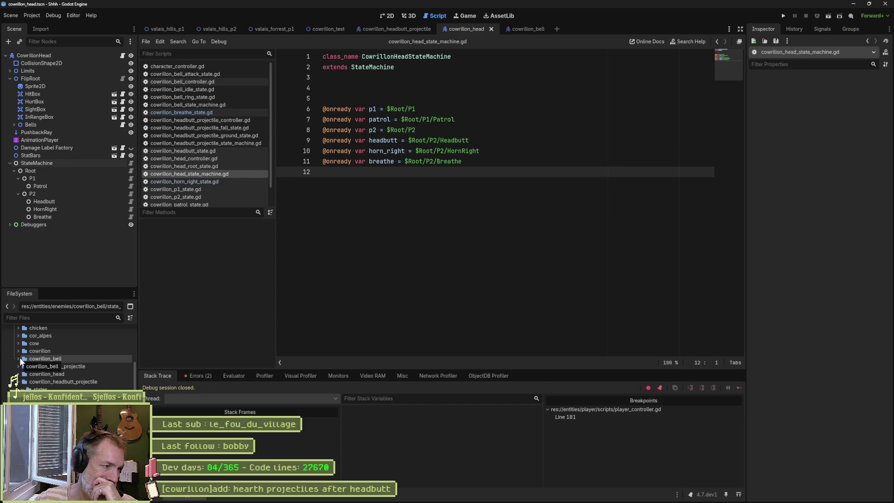
pyautogui.click(18, 382)
pyautogui.click(18, 381)
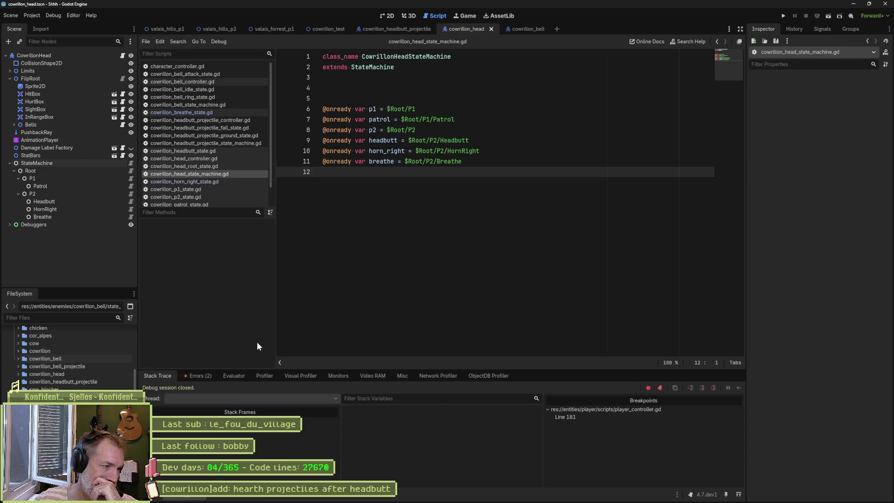
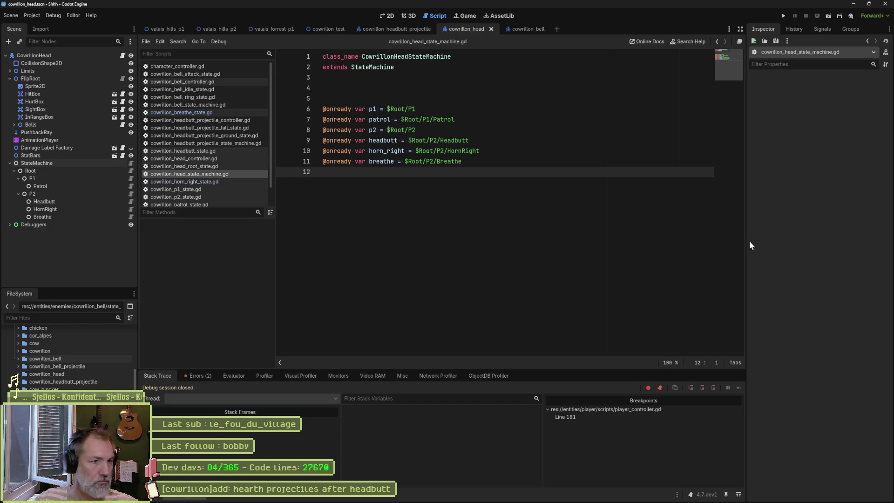
# Close the cowrillon head state machine, breathe, horn-right and remaining open scripts.
pyautogui.click(482, 162)
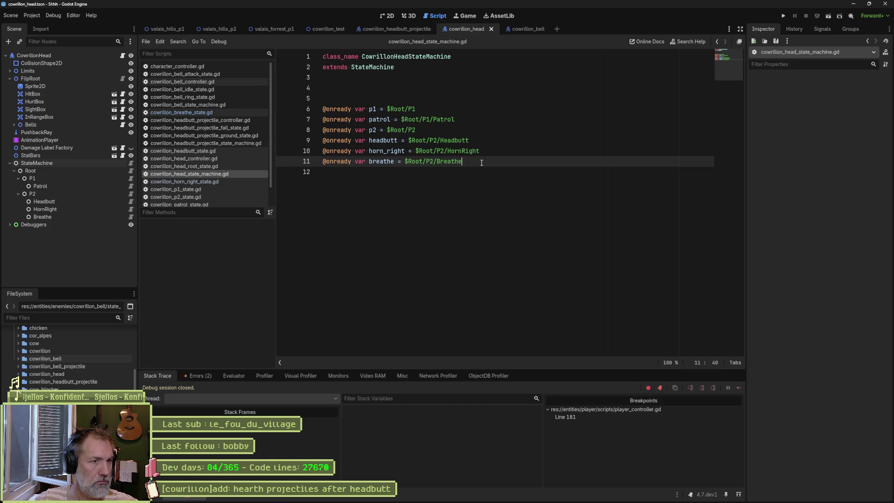
pyautogui.hotkey('ctrl', 'w')
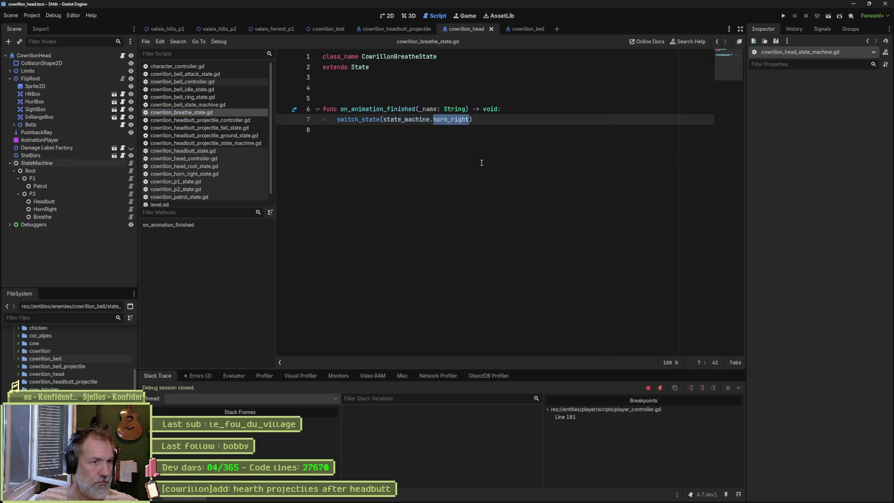
pyautogui.hotkey('ctrl', 'w')
pyautogui.hotkey('ctrl', 'w')
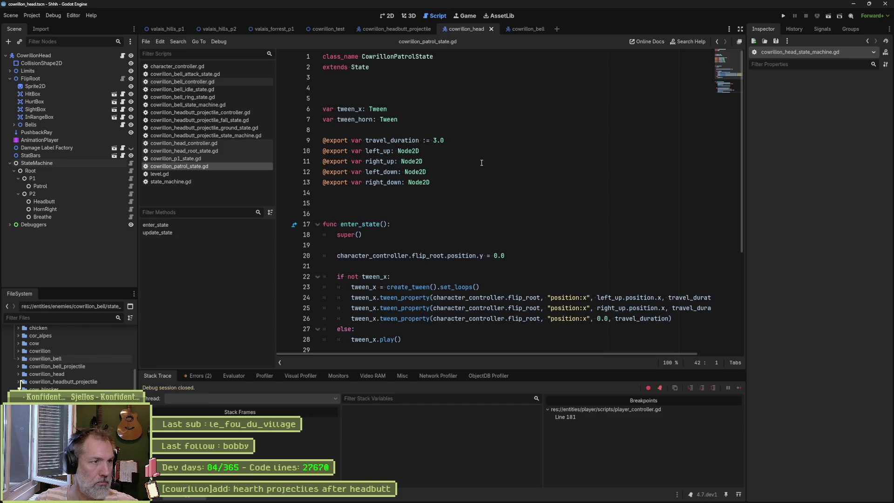
pyautogui.hotkey('ctrl', 'w')
pyautogui.hotkey('ctrl', 'w')
pyautogui.hotkey('ctrl', 'w')
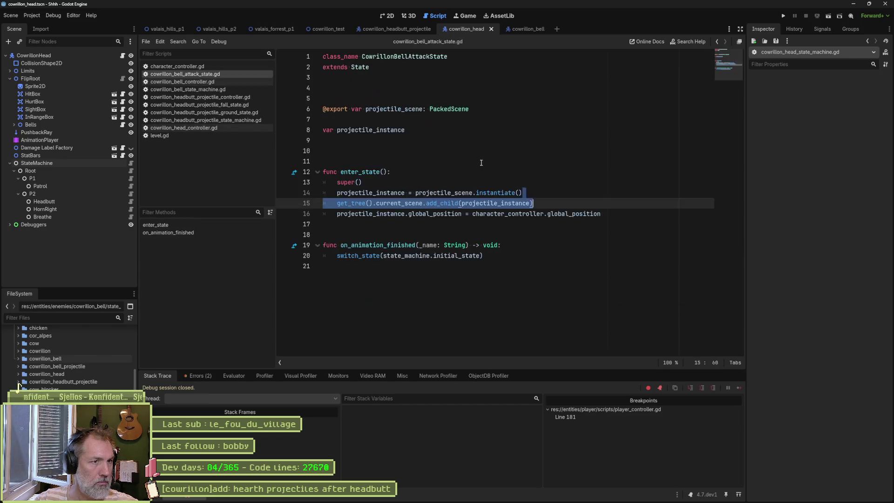
pyautogui.hotkey('ctrl', 'w')
pyautogui.hotkey('ctrl', 'w')
pyautogui.hotkey('ctrl', 'w')
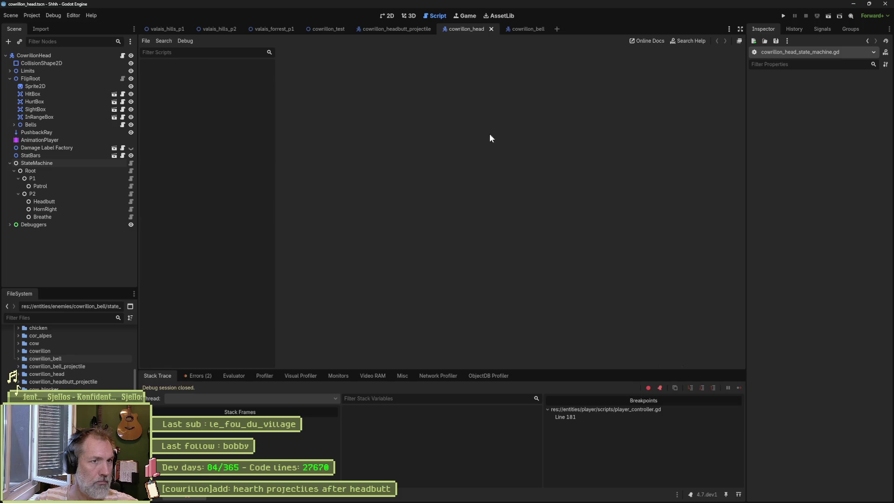
# Close the cowrillon_head, headbutt_projectile, test and bell scene tabs, then bring up Quick Open.
pyautogui.middleClick(456, 29)
pyautogui.middleClick(393, 30)
pyautogui.middleClick(316, 32)
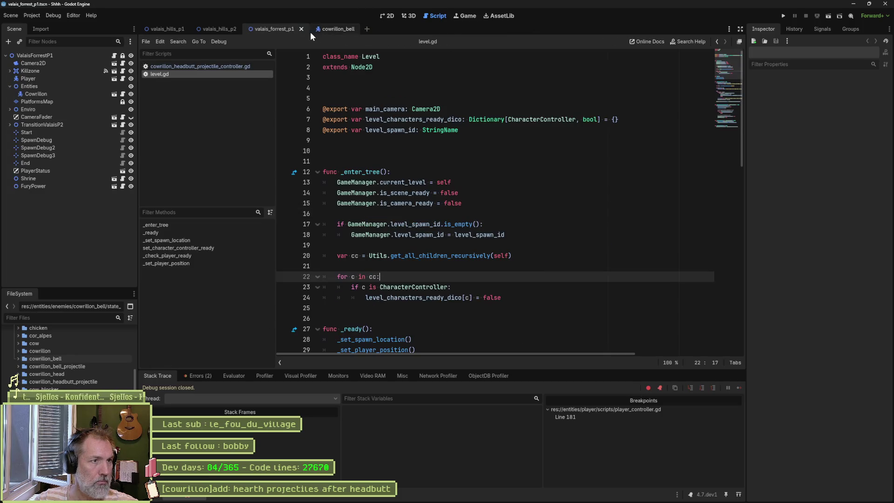
pyautogui.middleClick(356, 30)
pyautogui.click(434, 85)
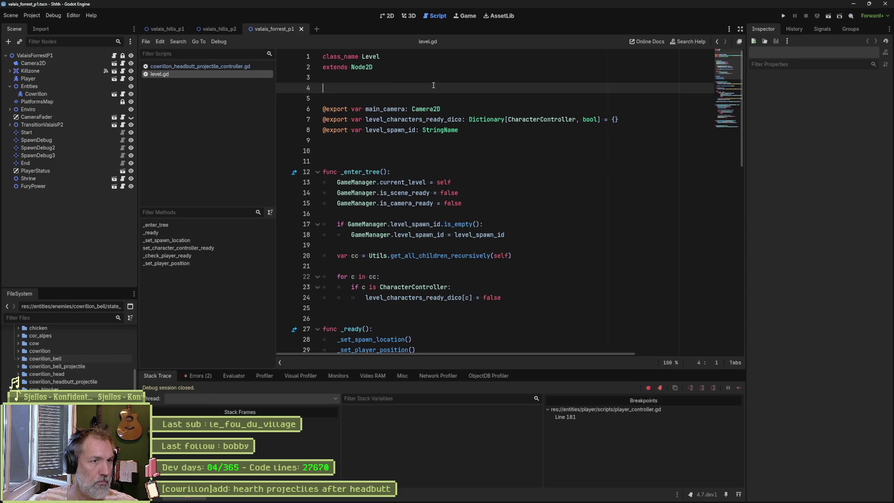
pyautogui.hotkey('shift', 'alt', 'o')
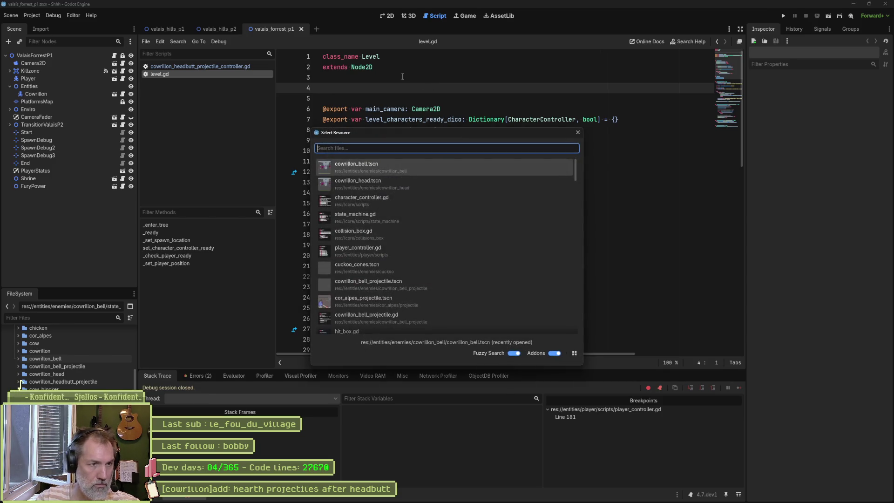
# Open and run cowrillon_bell.tscn, tracing the stack frames to the crashing line in state_machine.gd.
pyautogui.press('Return')
pyautogui.press('F6')
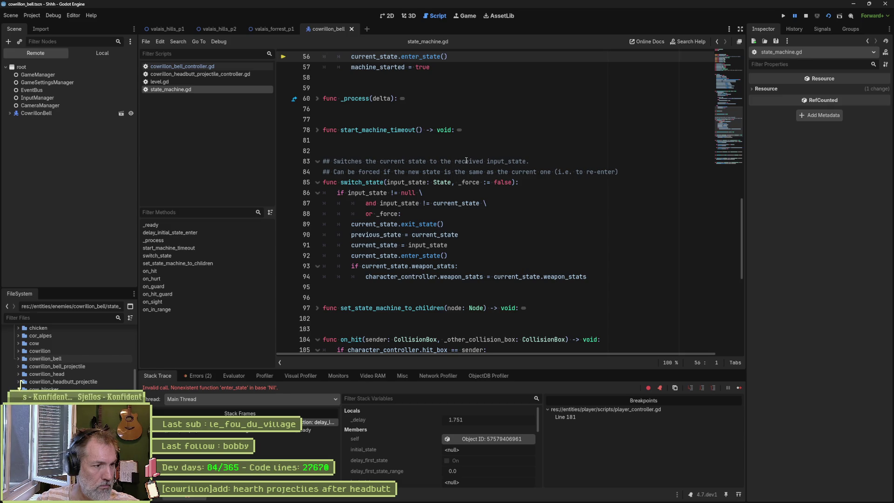
pyautogui.click(294, 431)
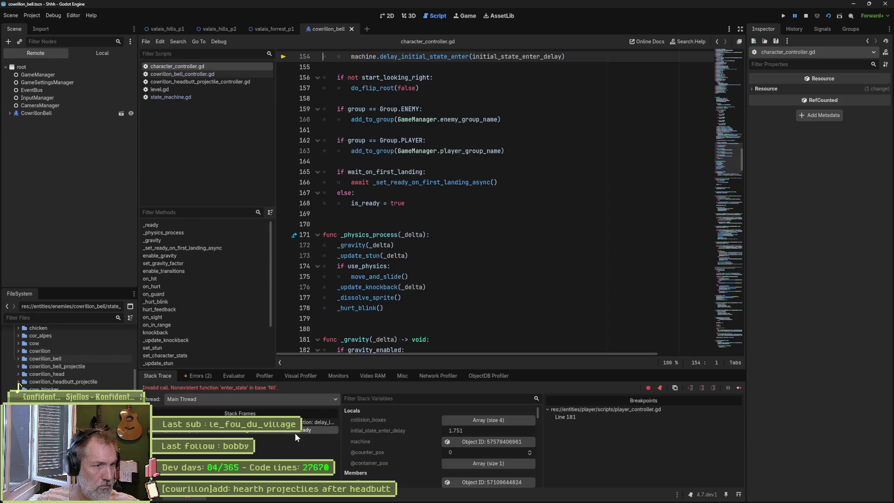
pyautogui.scroll(4, 401, 274)
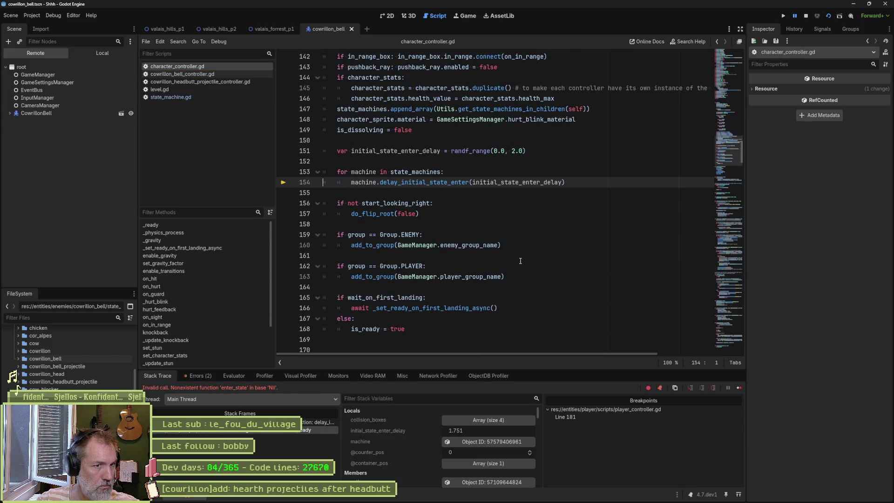
pyautogui.click(320, 422)
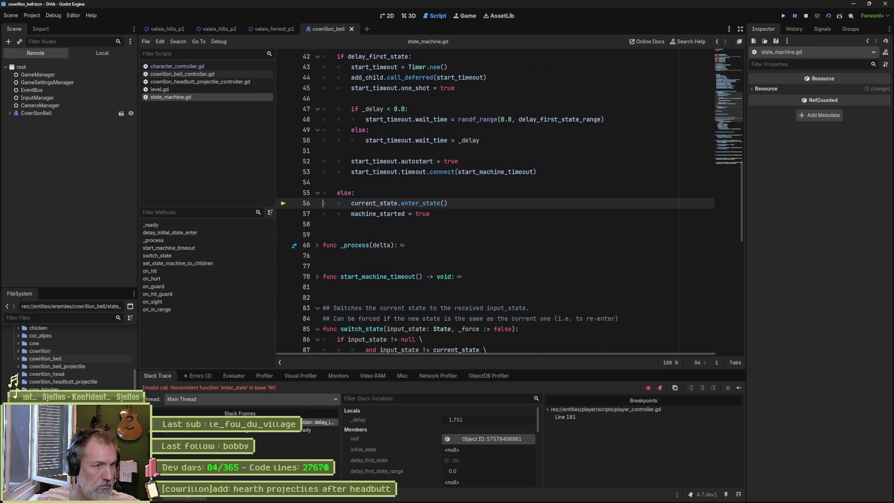
# Search the project for current_state, find where initial_state sets it, and stop the run.
pyautogui.doubleClick(370, 204)
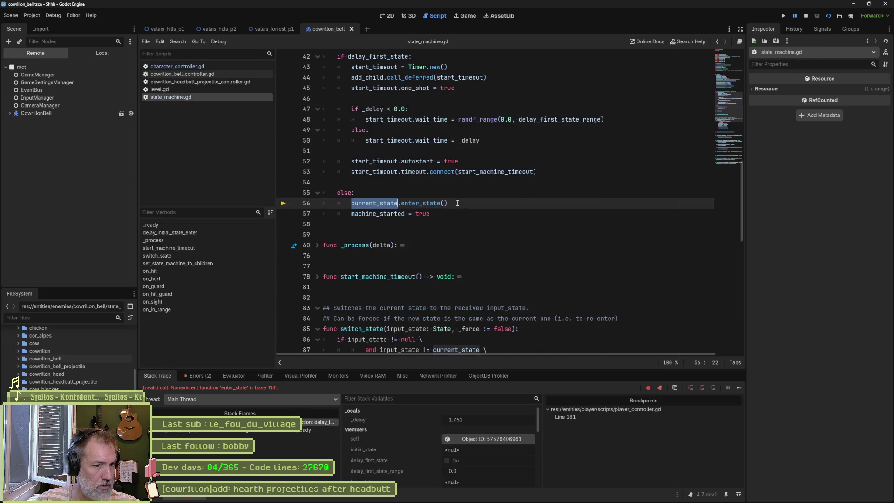
pyautogui.hotkey('ctrl', 'shift', 'f')
pyautogui.click(457, 289)
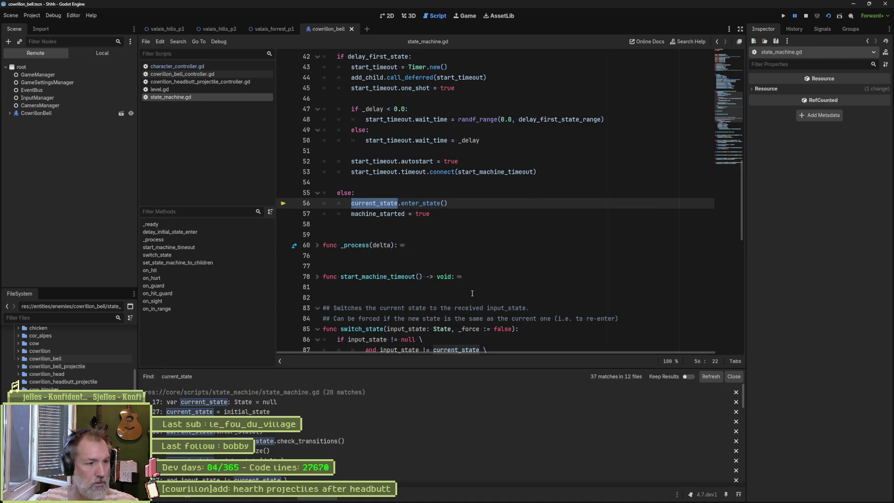
pyautogui.click(345, 411)
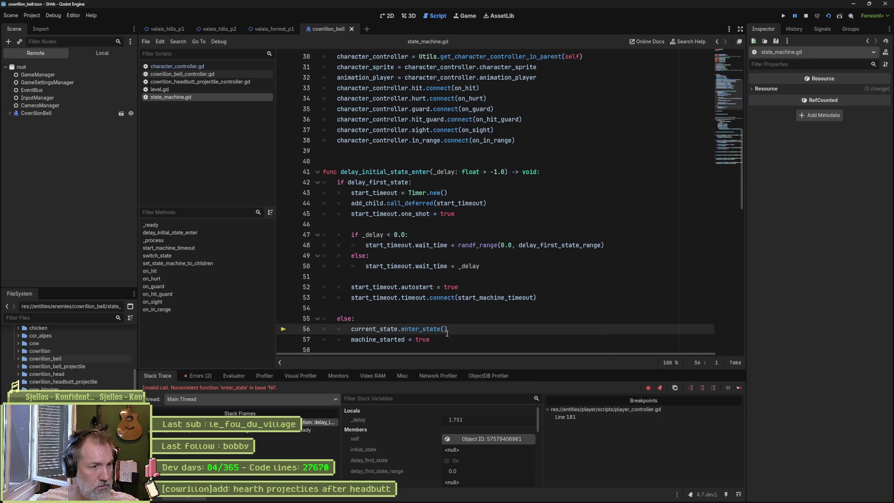
pyautogui.press('F8')
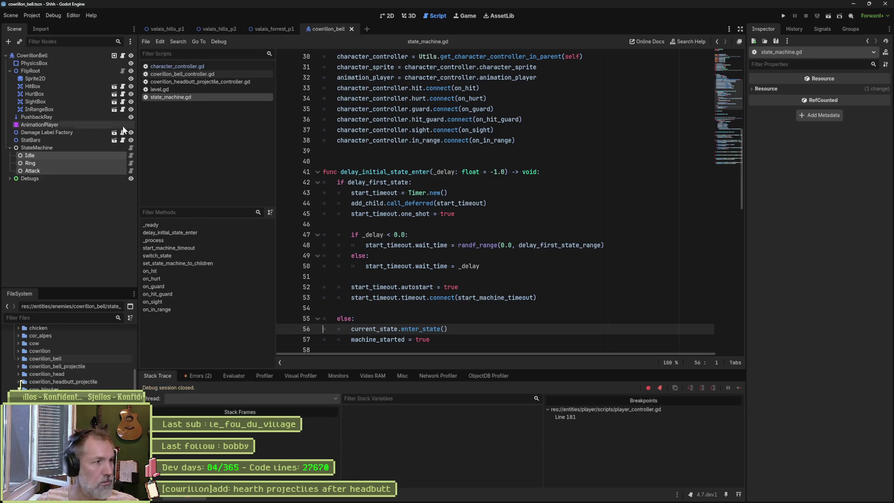
# Assign Idle as the bell StateMachine's Initial State, then test-run and stop the scene.
pyautogui.click(46, 56)
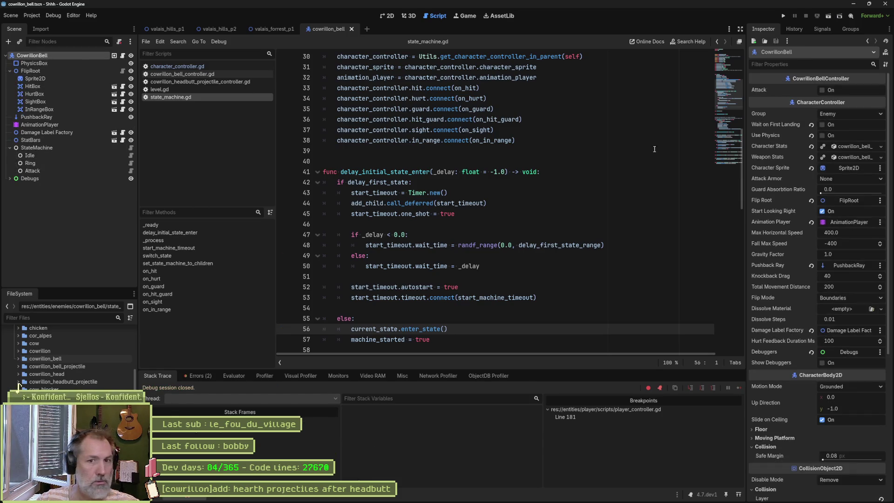
pyautogui.click(40, 148)
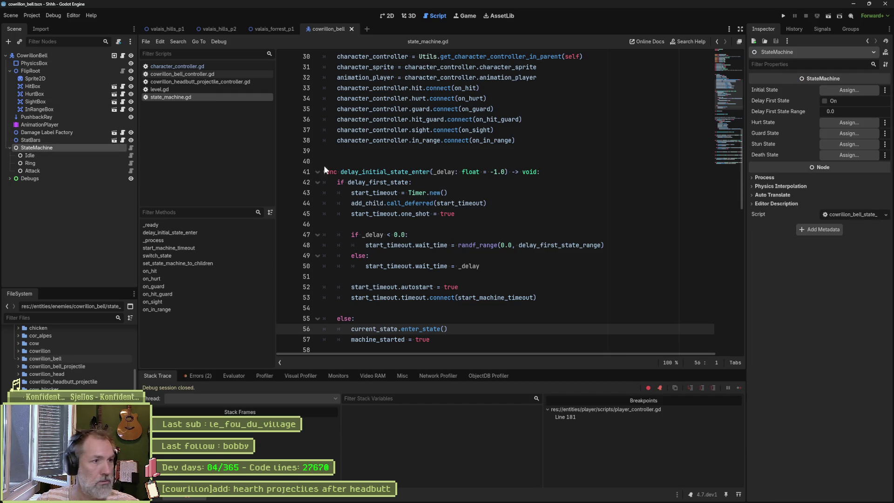
pyautogui.click(837, 88)
pyautogui.doubleClick(443, 259)
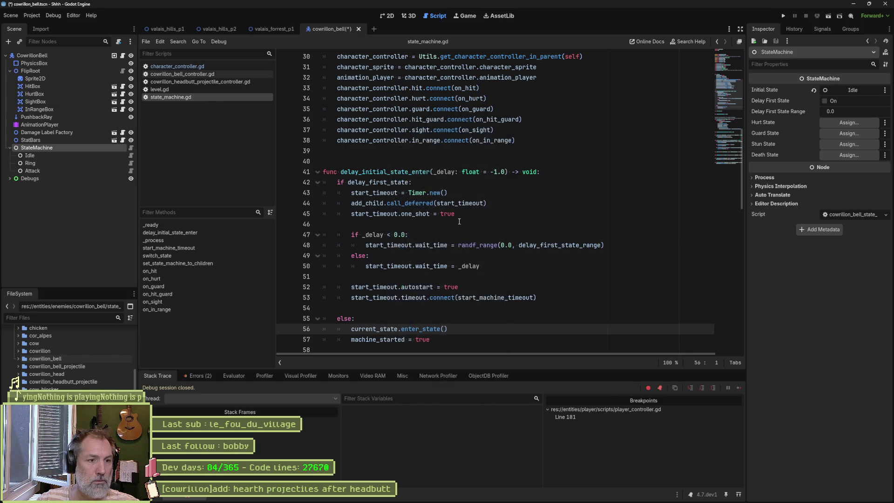
pyautogui.click(459, 221)
pyautogui.press('F6')
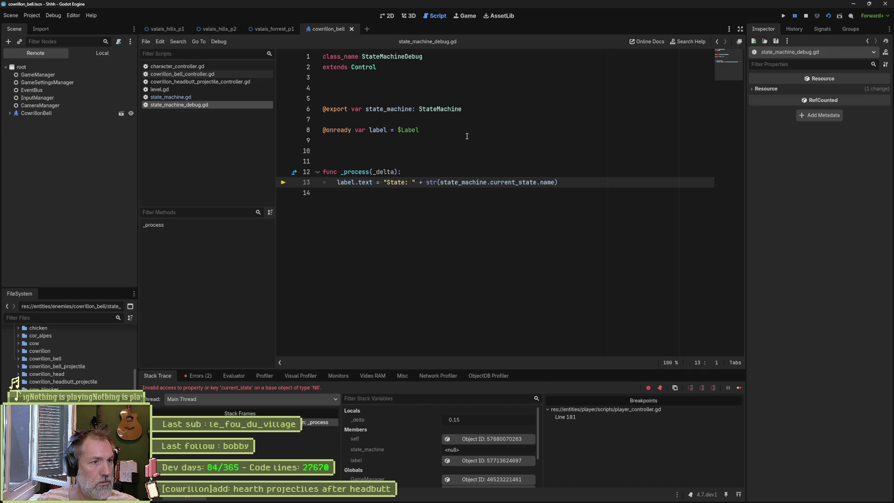
pyautogui.press('F8')
# Reselect StateMachine and check the error list for the current_state error's script.
pyautogui.click(59, 56)
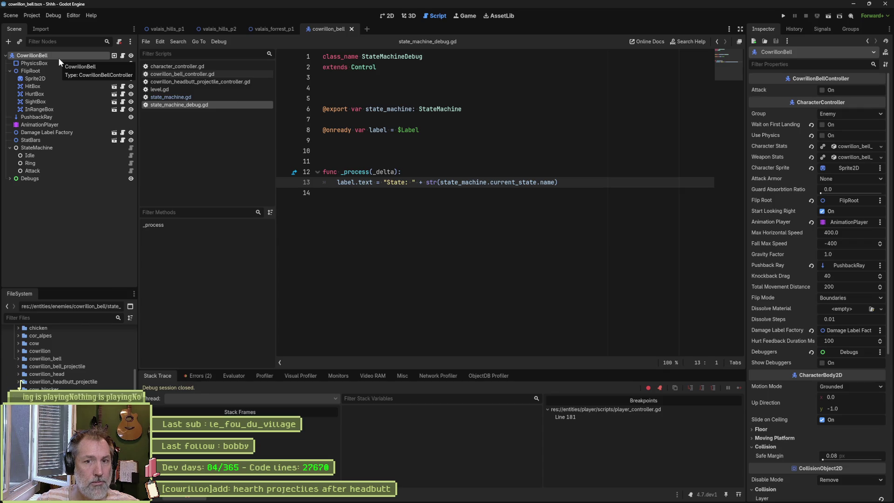
pyautogui.click(42, 148)
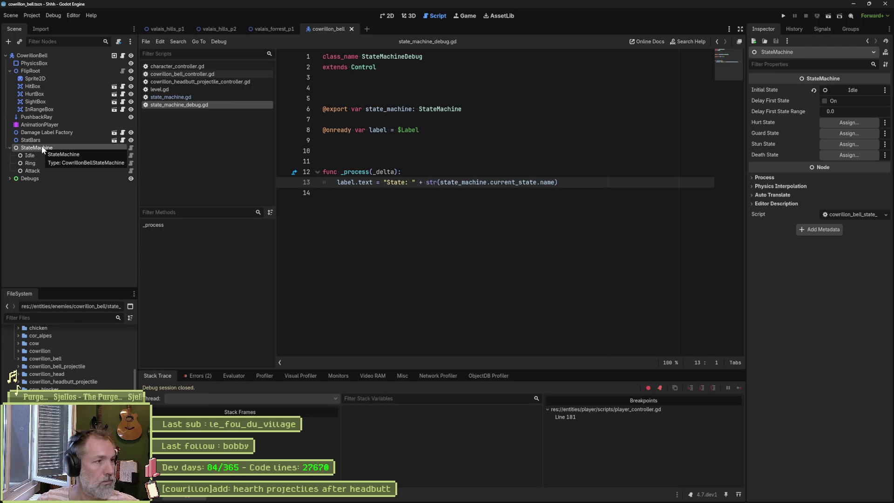
pyautogui.click(206, 377)
pyautogui.click(294, 412)
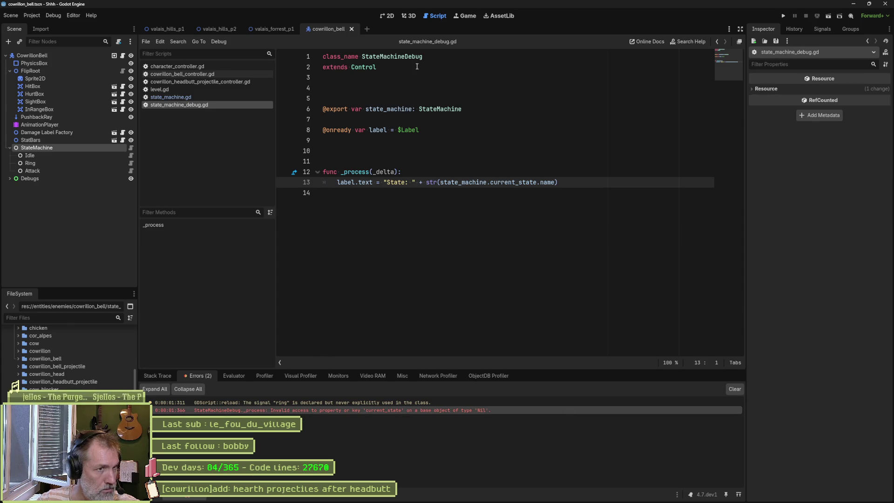
# Set StateMachineDebug's State Machine to StateMachine, then save and test-run the scene.
pyautogui.click(19, 179)
pyautogui.click(104, 186)
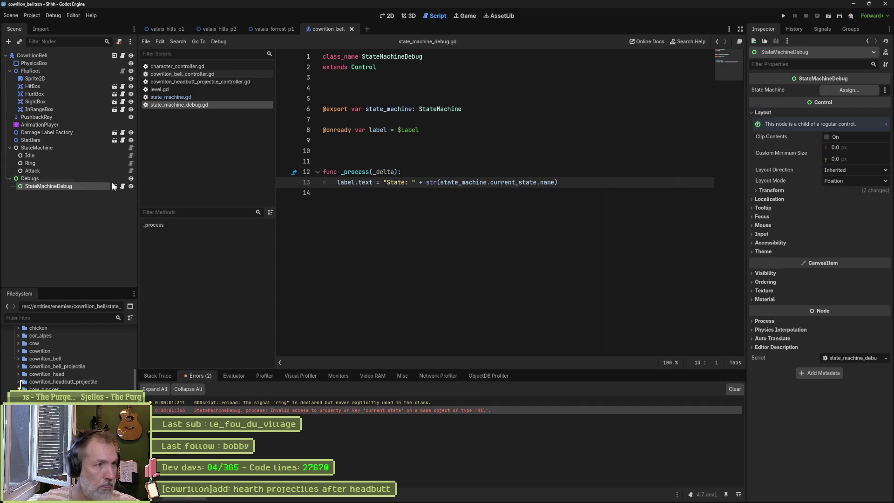
pyautogui.click(846, 90)
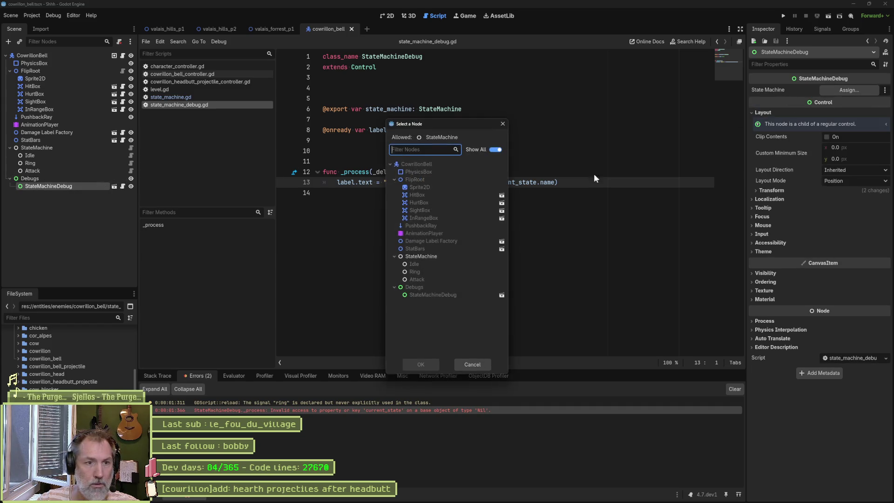
pyautogui.doubleClick(429, 255)
pyautogui.press('F6')
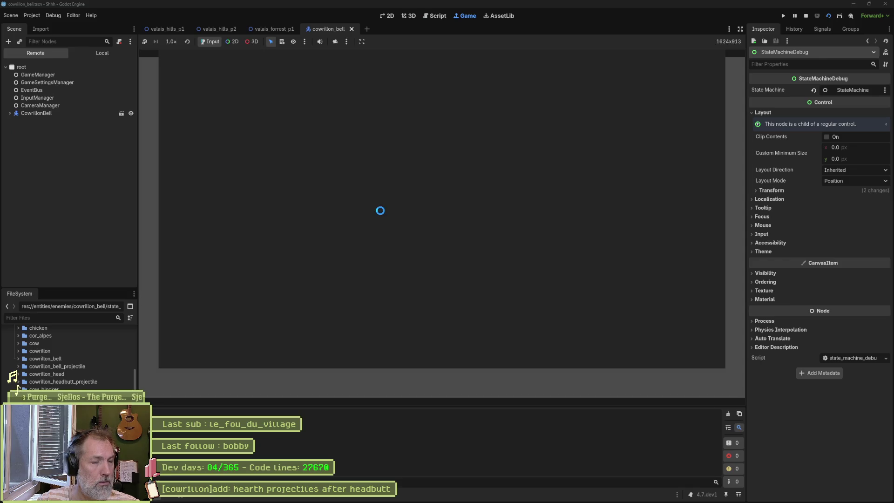
pyautogui.press('F8')
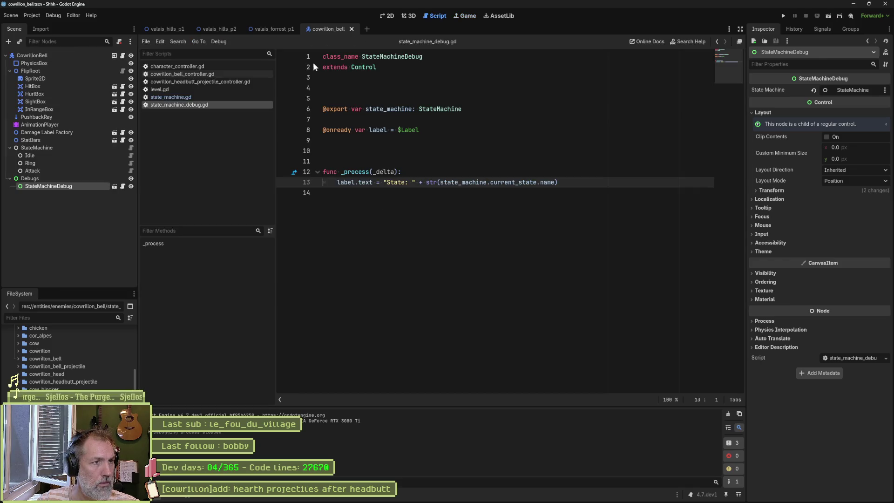
# Close the bell scene and open scripts, then open cowrillon_head.tscn via Quick Open.
pyautogui.click(352, 29)
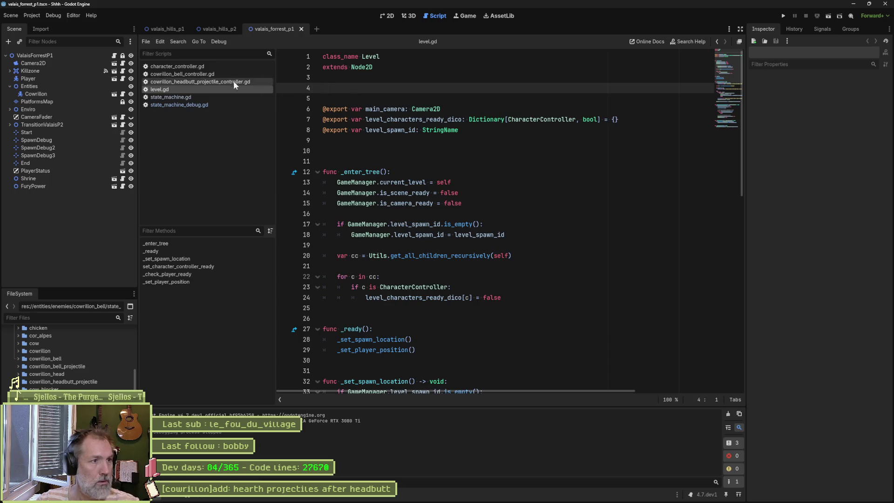
pyautogui.middleClick(213, 69)
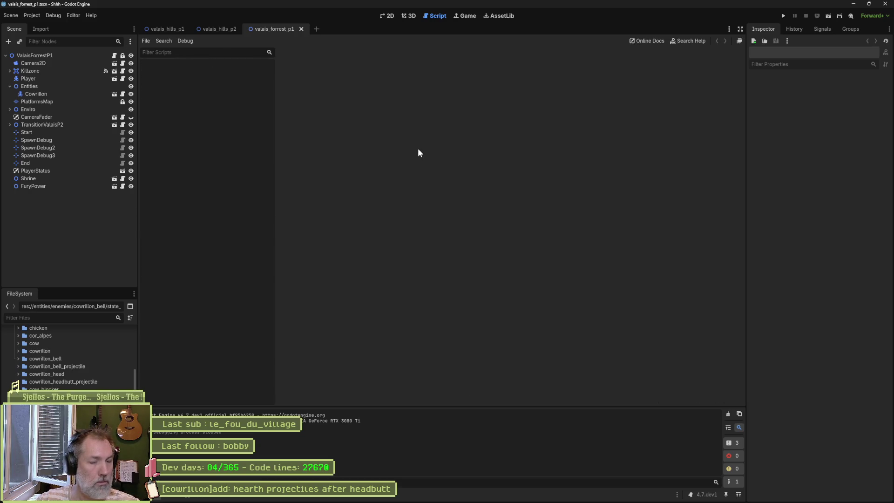
pyautogui.hotkey('shift', 'alt', 'o')
pyautogui.write('cowrillon_head')
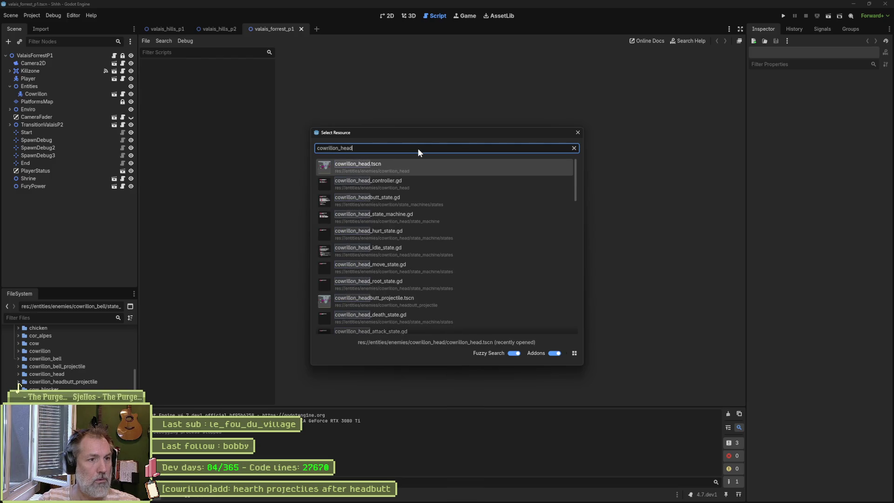
pyautogui.press('Return')
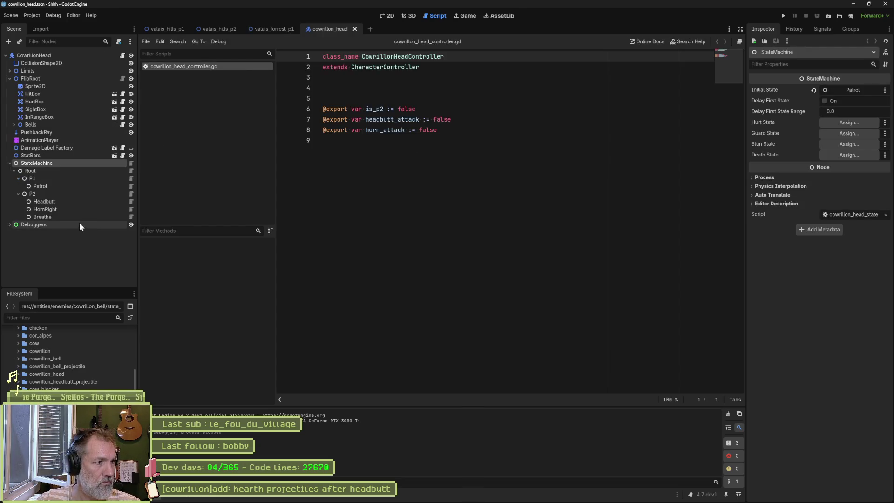
# Inspect the StateMachineDebug, AnimNameDebug and StateMachine nodes, then briefly run the head scene.
pyautogui.click(10, 225)
pyautogui.click(38, 232)
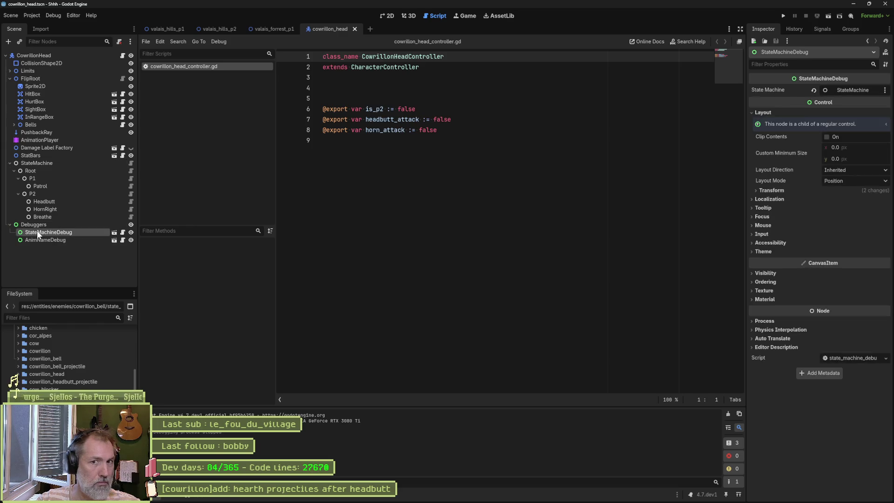
pyautogui.click(40, 240)
pyautogui.click(9, 225)
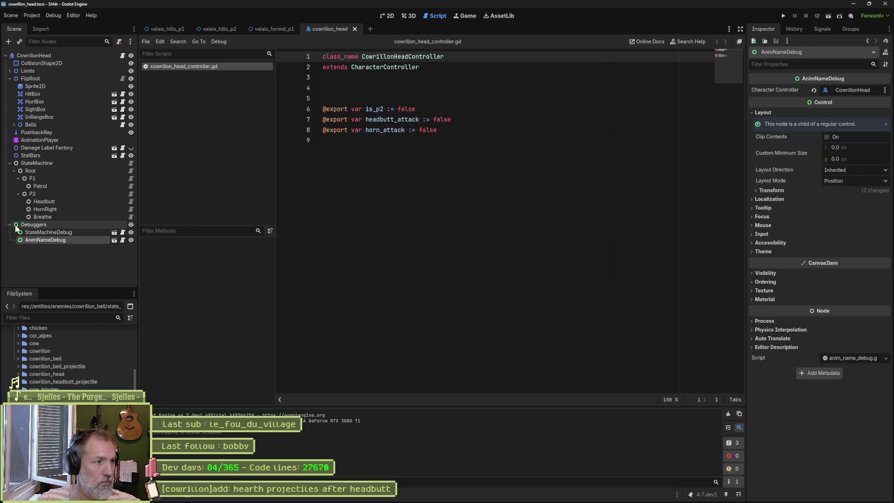
pyautogui.click(41, 164)
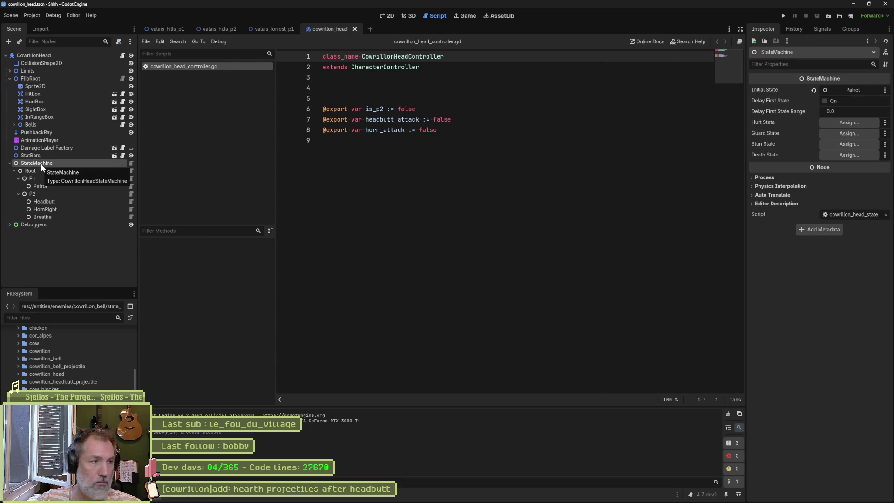
pyautogui.click(387, 16)
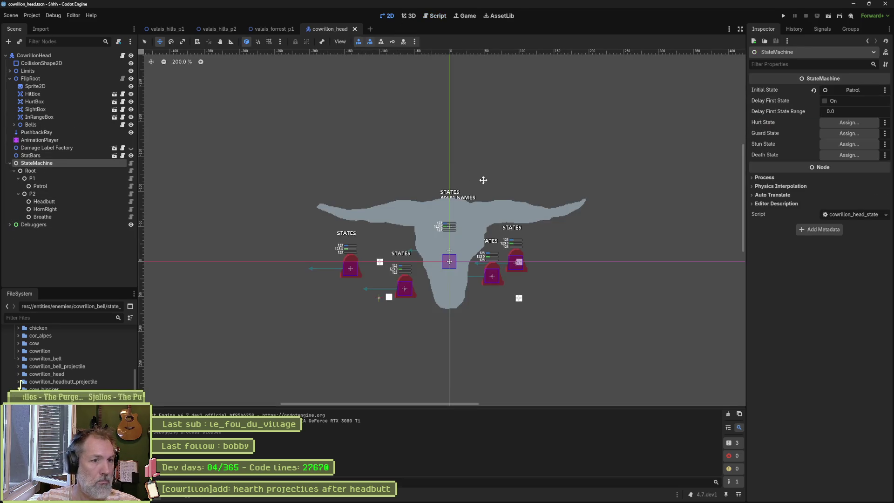
pyautogui.press('F6')
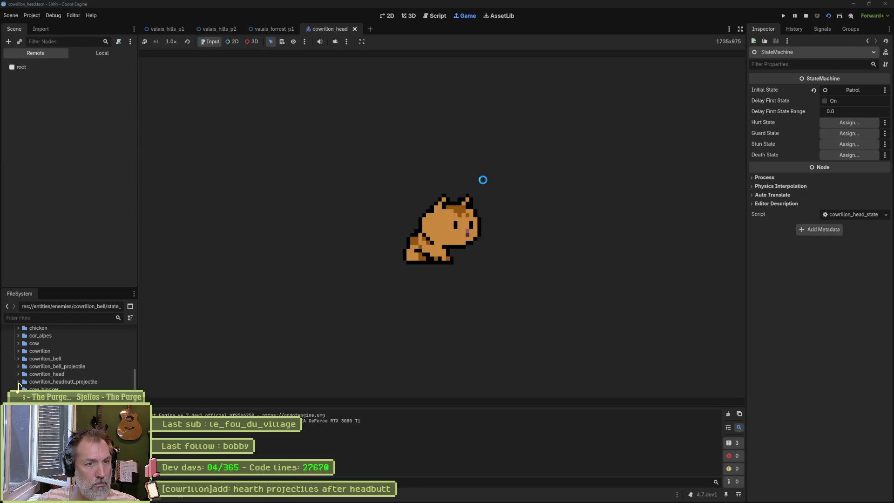
pyautogui.press('F8')
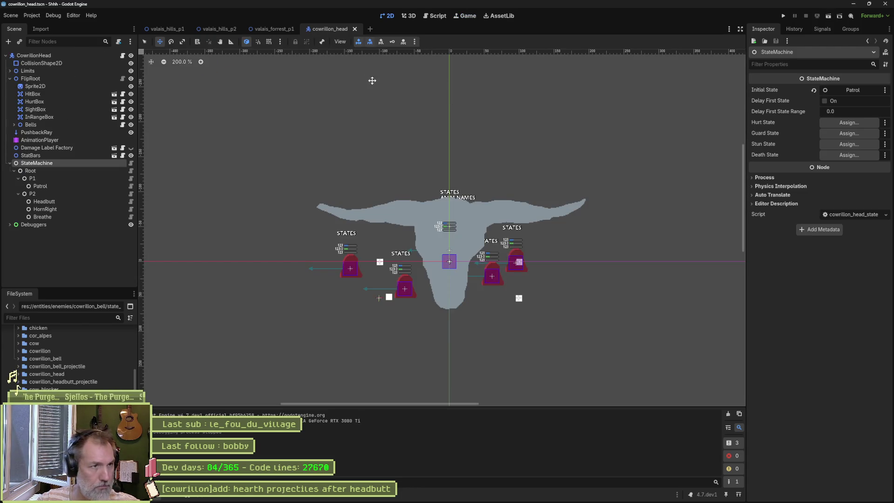
# Run cowrillon_test.tscn and enable Headbutt Attack on the live CowrillonHead to trigger the crash.
pyautogui.hotkey('alt', 'shift', 'o')
pyautogui.write('cowrilolon')
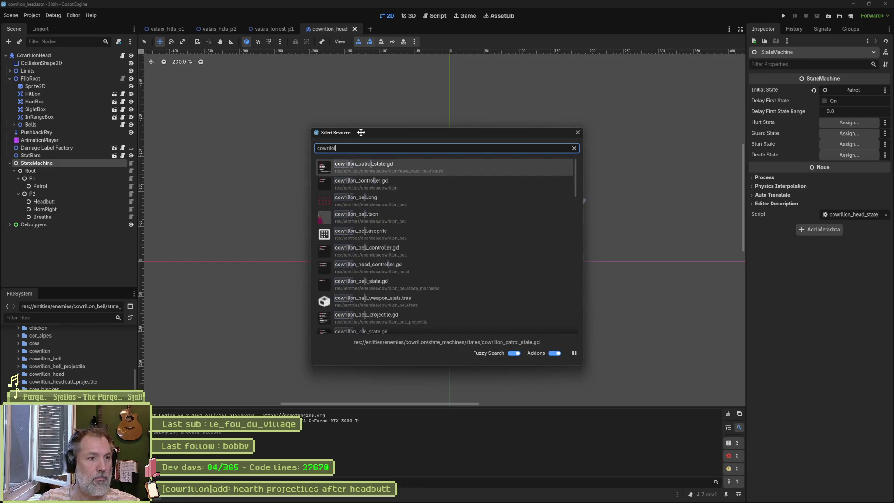
pyautogui.write('_tes')
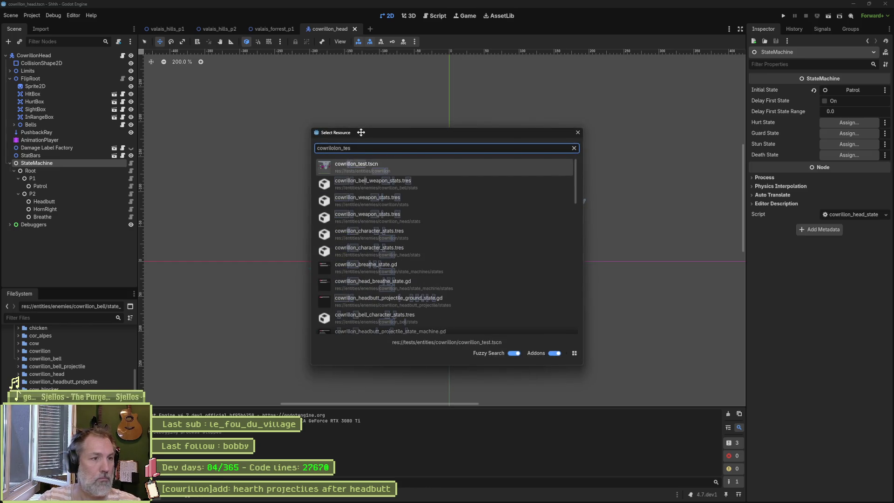
pyautogui.press('Return')
pyautogui.press('F6')
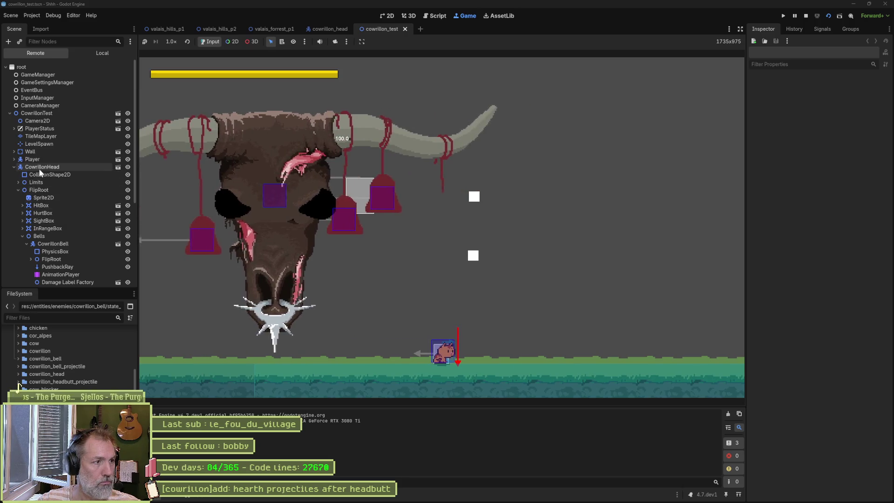
pyautogui.click(22, 166)
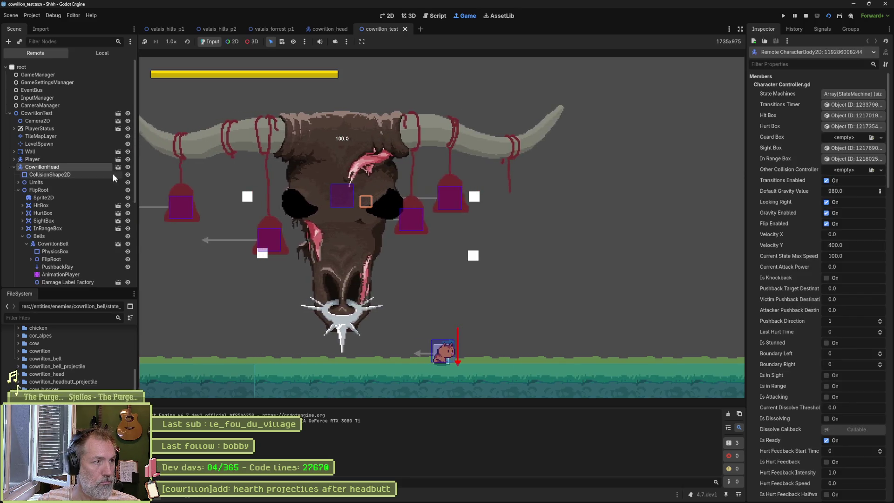
pyautogui.click(837, 268)
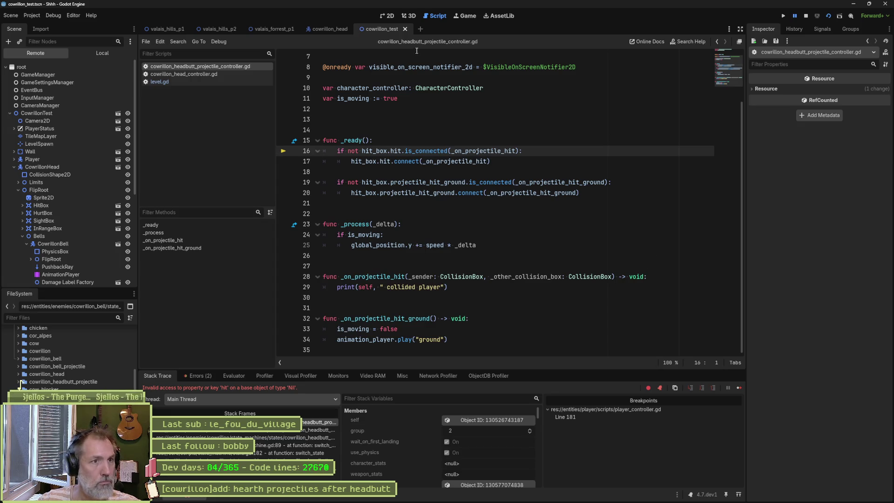
pyautogui.click(470, 99)
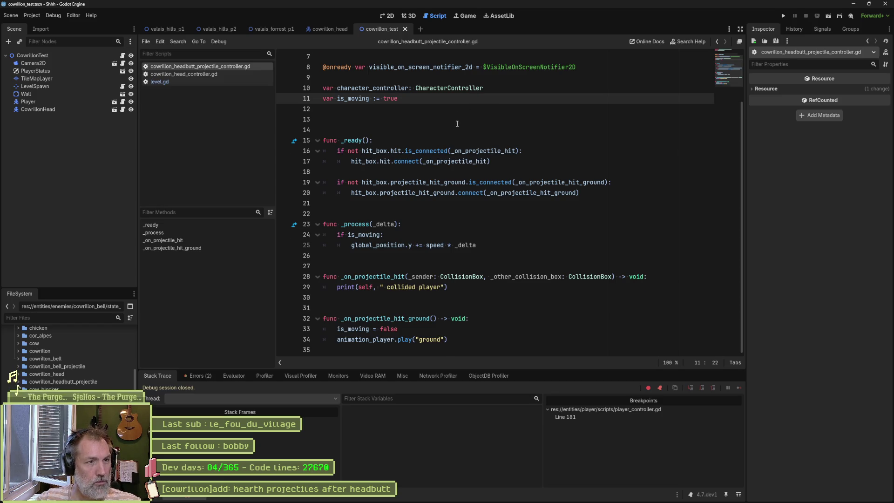
# Comment out the _ready function (lines 15–20) and the projectile-hit handlers, then save.
pyautogui.scroll(2, 457, 123)
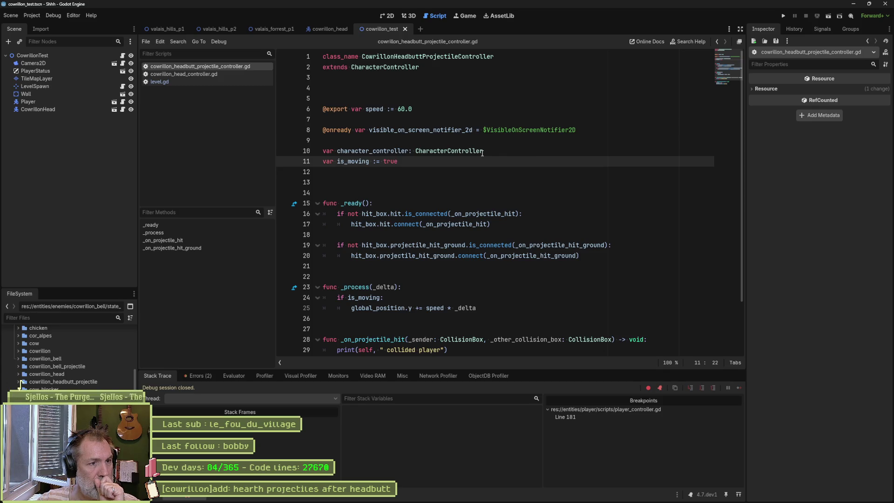
pyautogui.scroll(-2, 482, 153)
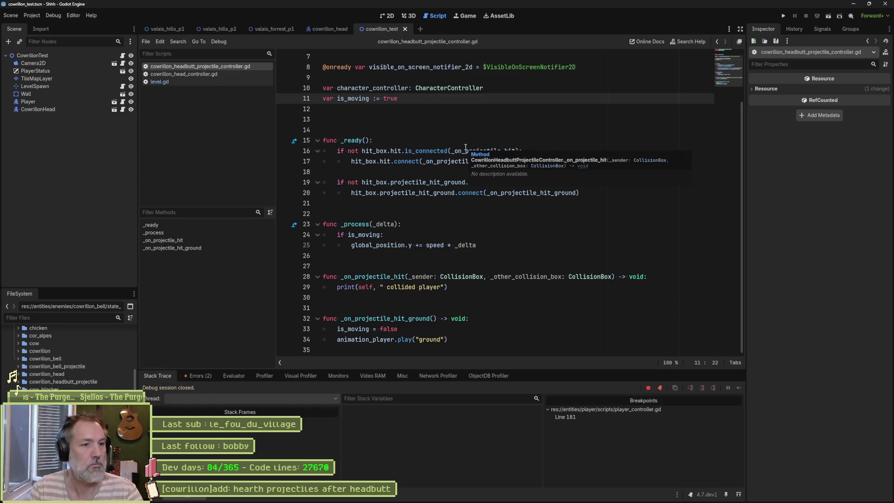
pyautogui.moveTo(372, 140); pyautogui.dragTo(402, 193)
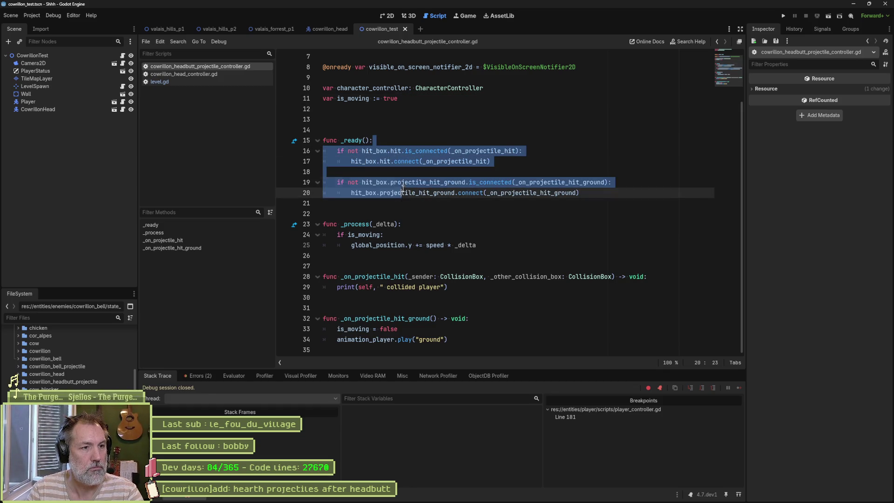
pyautogui.hotkey('ctrl', 'k')
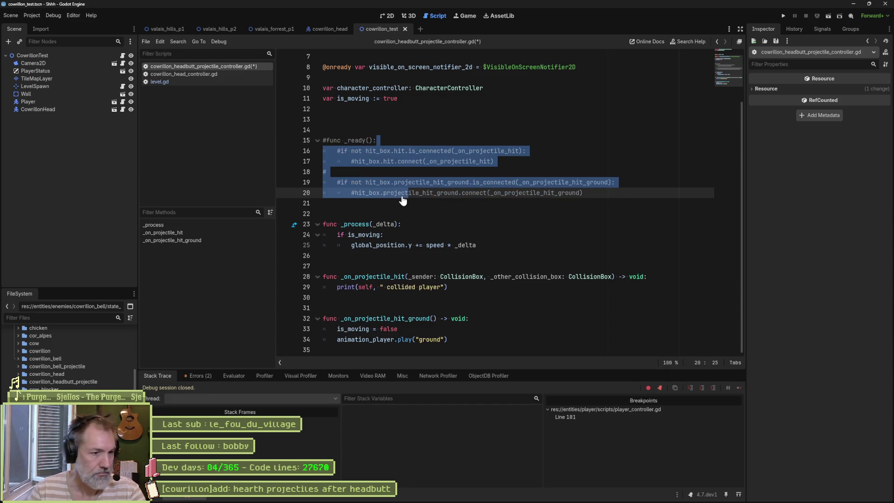
pyautogui.moveTo(429, 276); pyautogui.dragTo(415, 341)
pyautogui.hotkey('ctrl', 'k')
pyautogui.hotkey('ctrl', 's')
# Delete the character_controller variable declaration and save the projectile script.
pyautogui.click(533, 258)
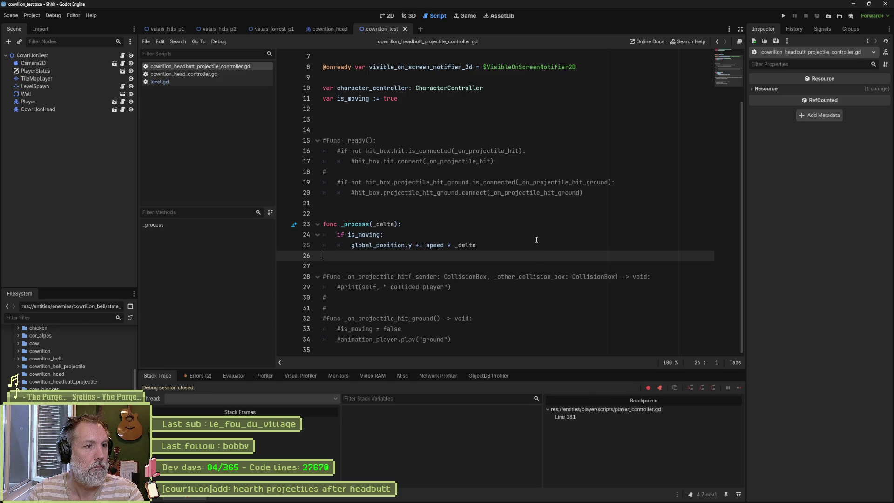
pyautogui.click(506, 89)
pyautogui.hotkey('ctrl', 'shift', 'k')
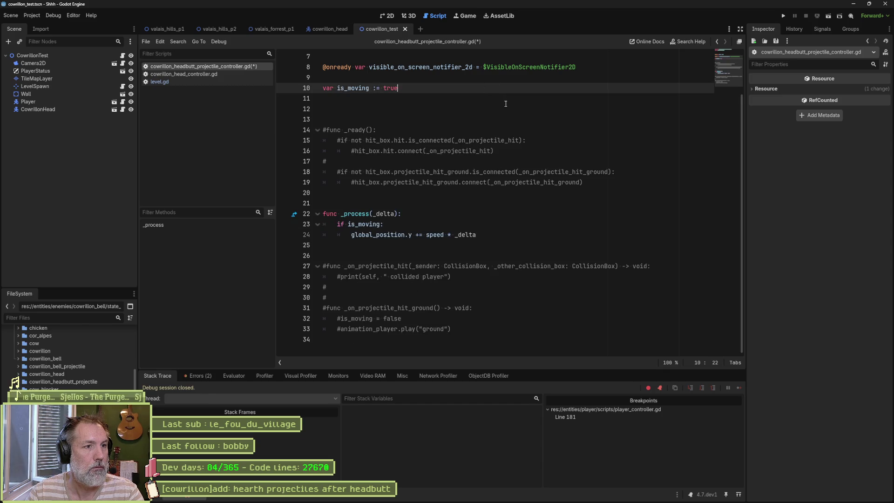
pyautogui.scroll(2, 506, 140)
pyautogui.scroll(1, 506, 140)
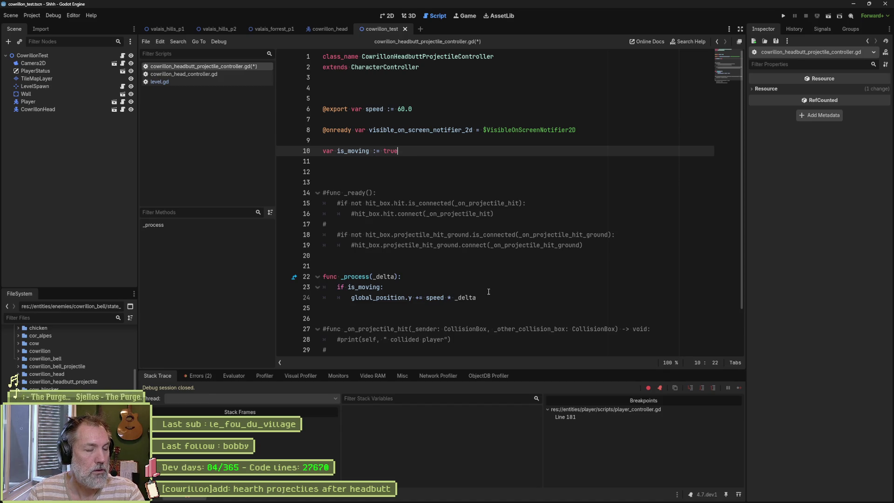
pyautogui.hotkey('ctrl', 's')
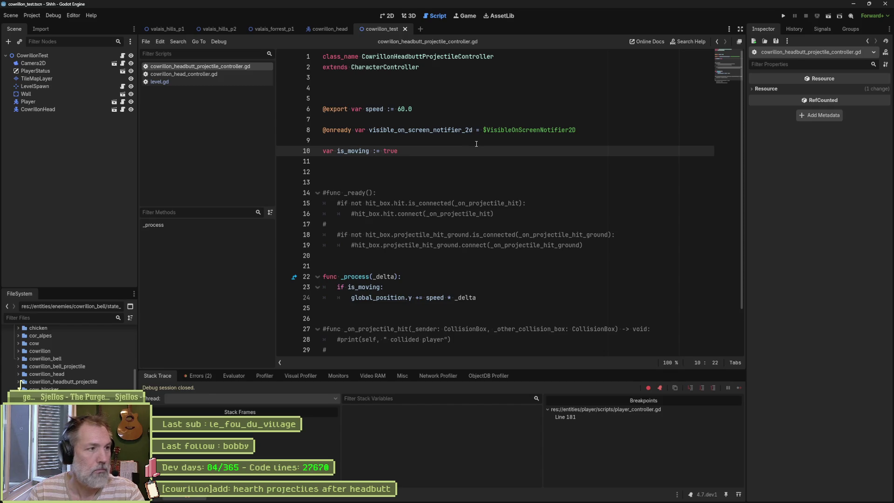
pyautogui.hotkey('shift', 'alt', 'o')
# Open cowrillon_headbutt_projectile.tscn and review its root node's controller script.
pyautogui.write('headbutt')
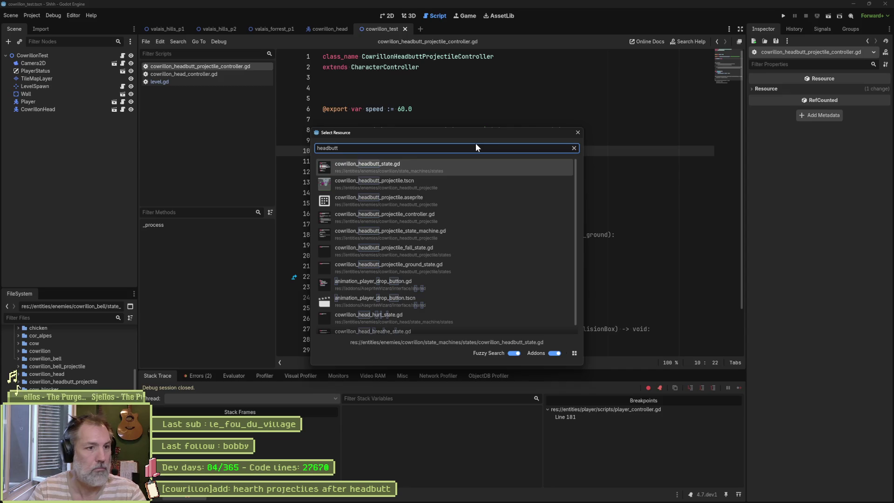
pyautogui.press('Down')
pyautogui.press('Return')
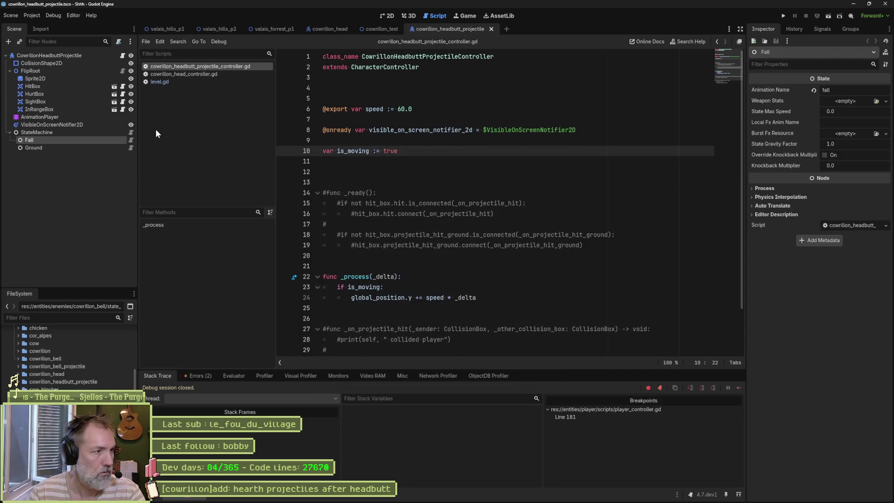
pyautogui.click(93, 55)
pyautogui.click(121, 55)
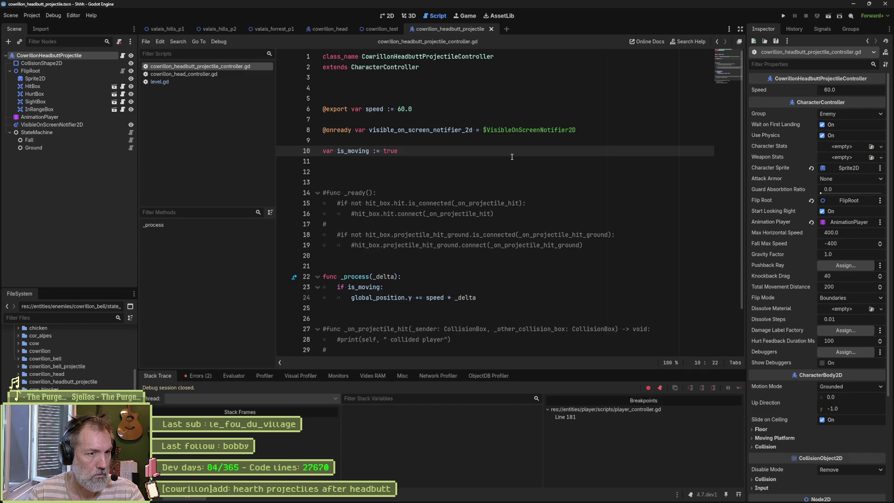
pyautogui.scroll(-2, 504, 170)
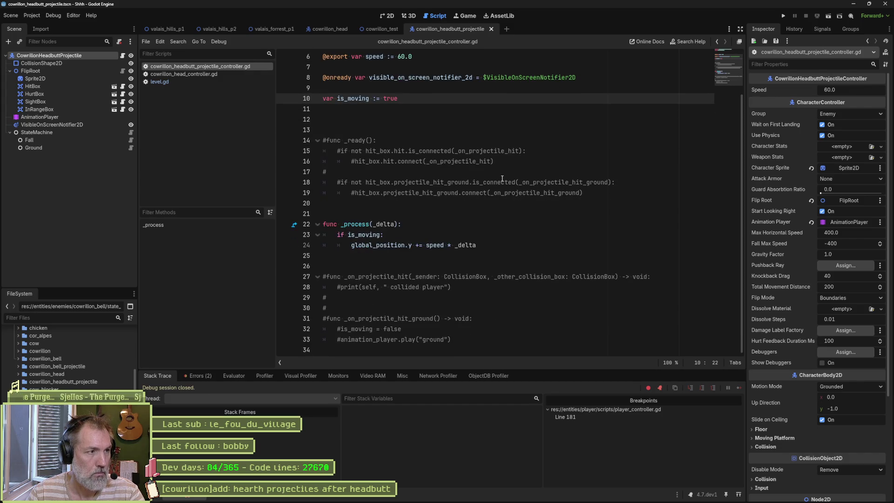
pyautogui.scroll(2, 412, 201)
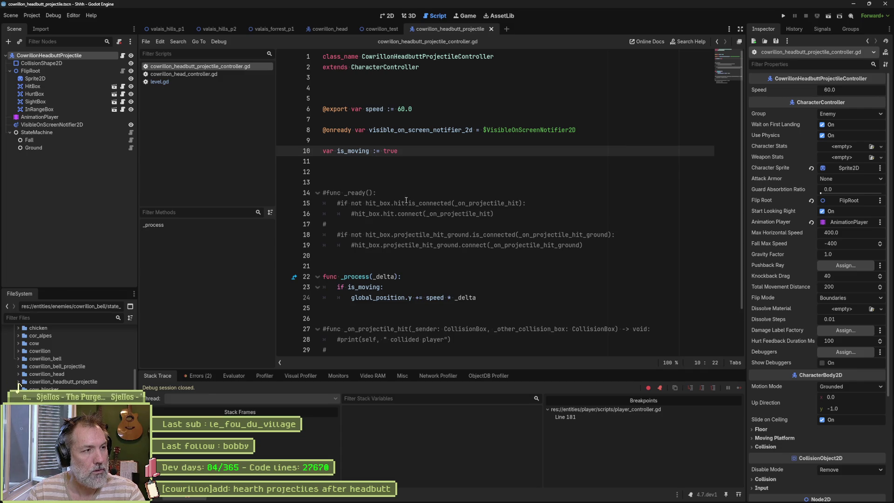
# Set the projectile StateMachine's Initial State to Fall, save, and run the scene.
pyautogui.click(82, 139)
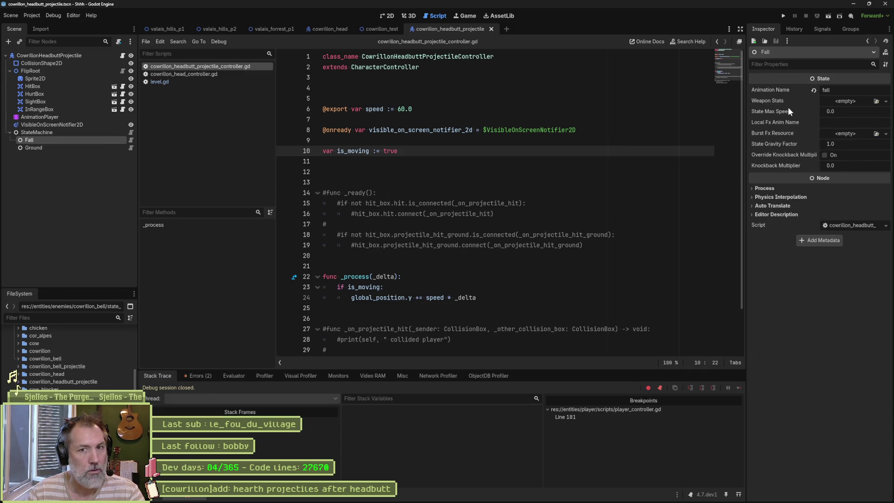
pyautogui.click(57, 148)
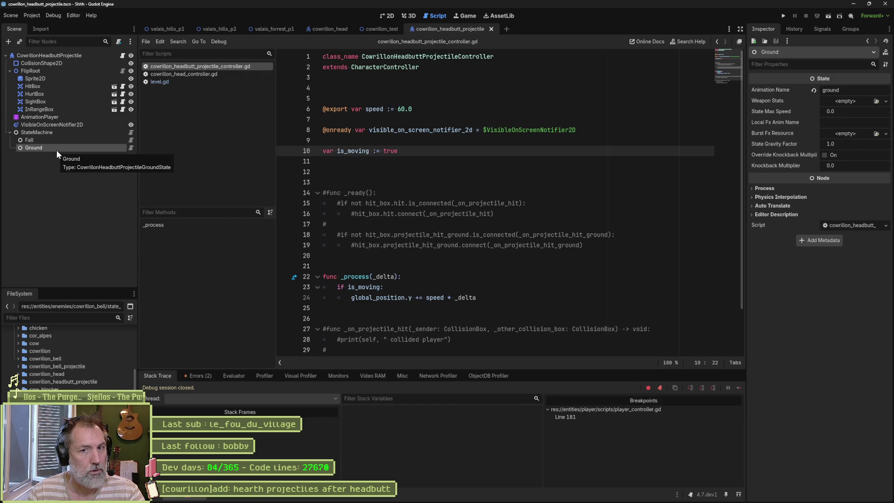
pyautogui.click(58, 133)
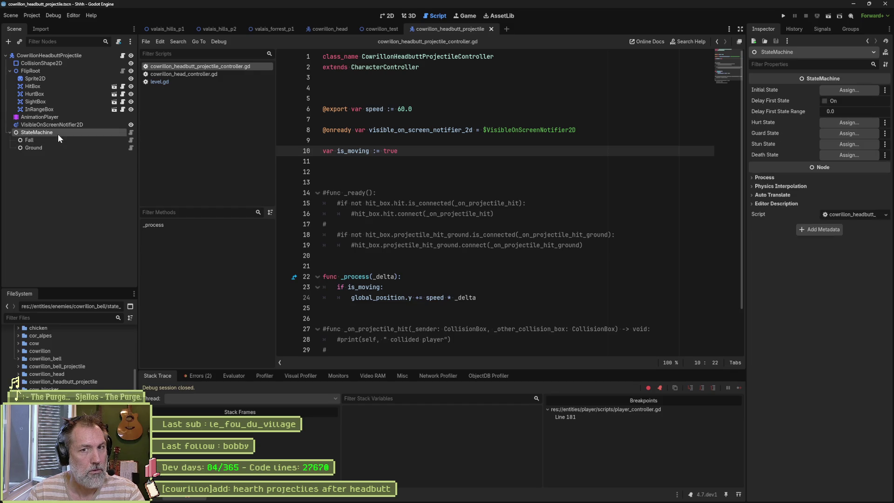
pyautogui.click(848, 91)
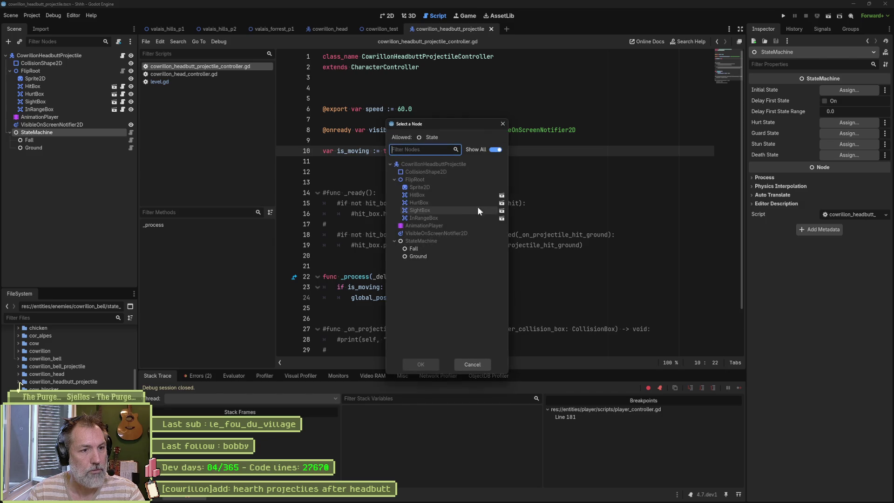
pyautogui.doubleClick(423, 248)
pyautogui.hotkey('ctrl', 's')
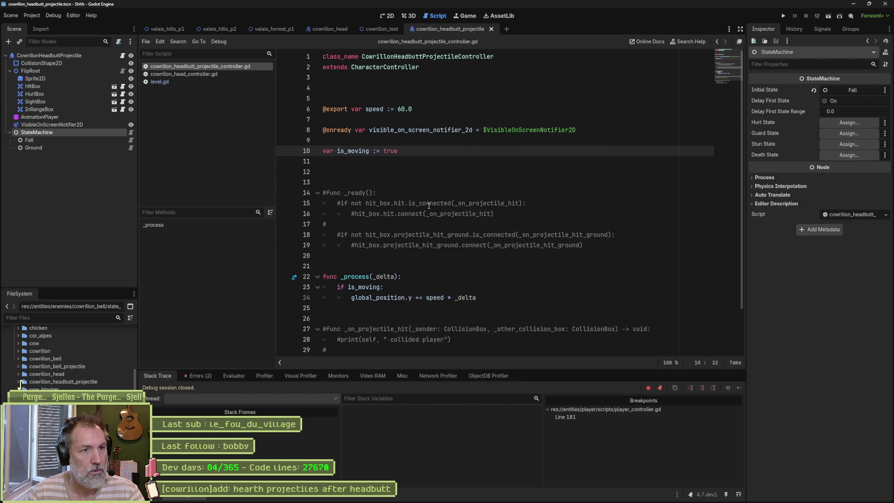
pyautogui.press('F6')
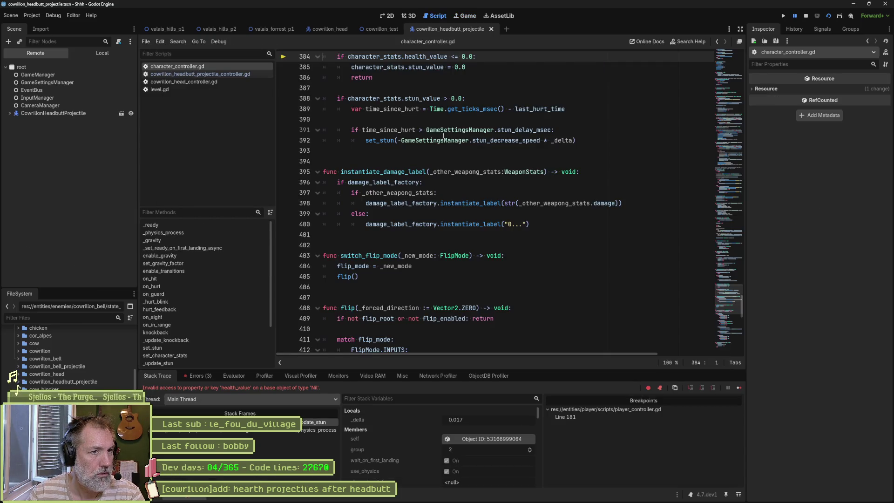
# Stop the run and try pasting cowrillon_head's stats folder into the projectile folder, cancelling the conflict.
pyautogui.press('F8')
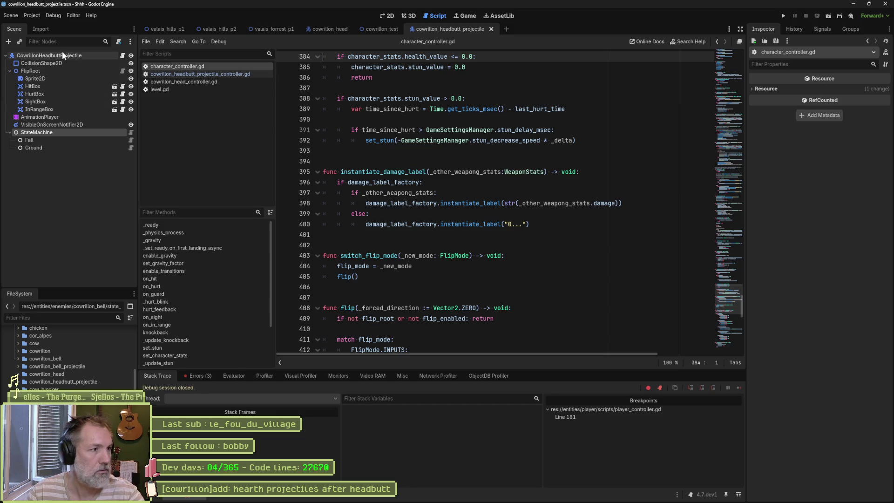
pyautogui.click(62, 55)
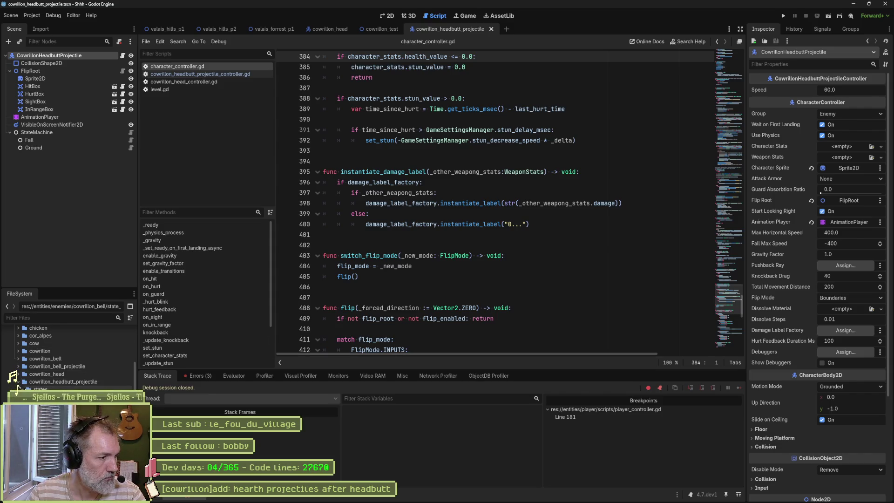
pyautogui.doubleClick(50, 384)
pyautogui.rightClick(51, 382)
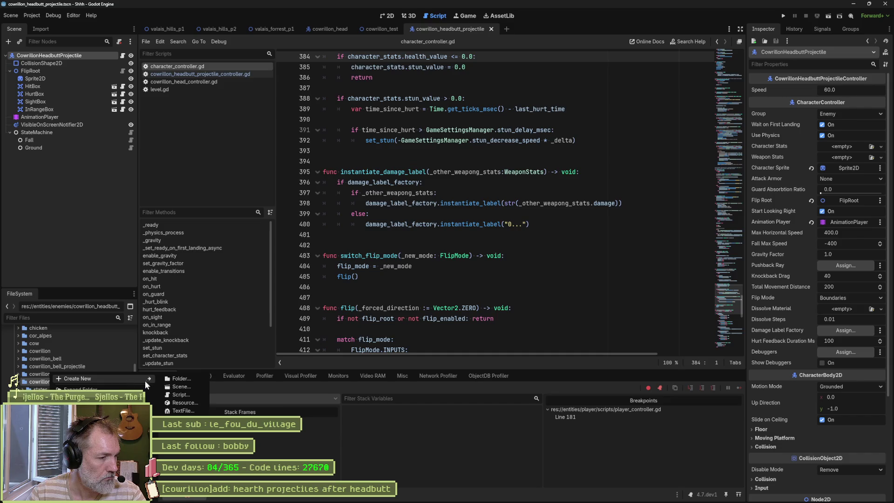
pyautogui.click(20, 381)
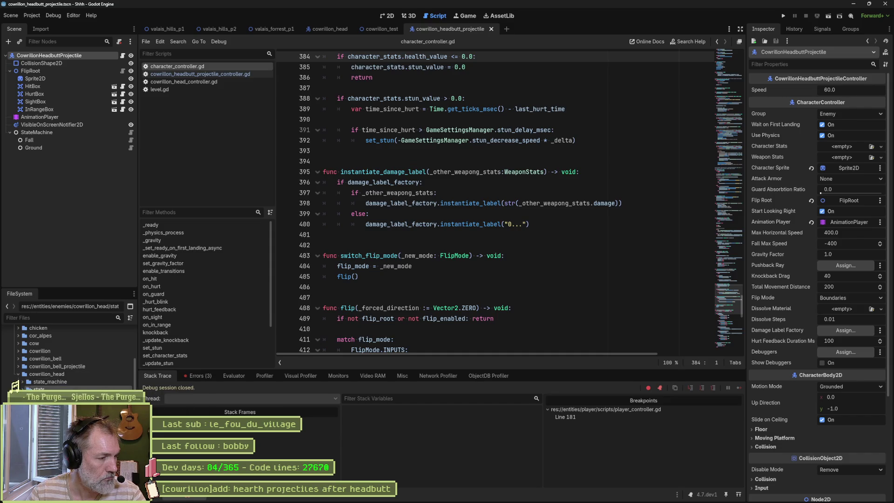
pyautogui.click(26, 383)
pyautogui.click(58, 381)
pyautogui.hotkey('ctrl', 'v')
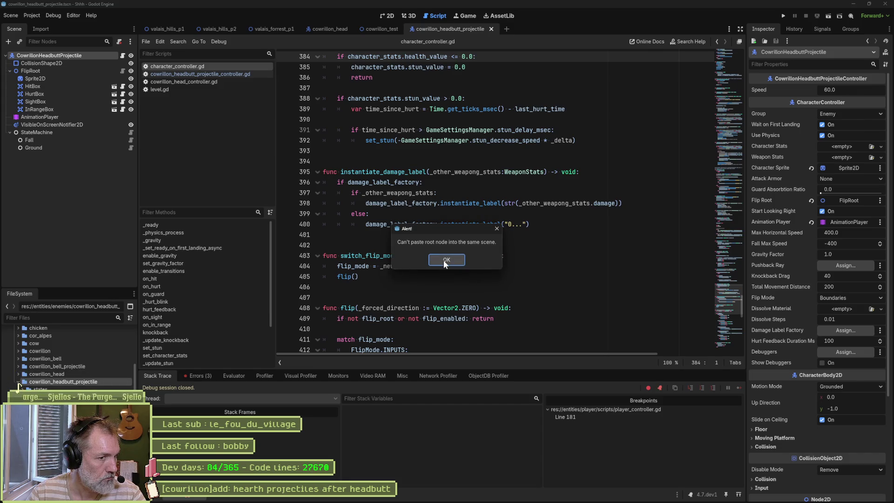
pyautogui.press('Return')
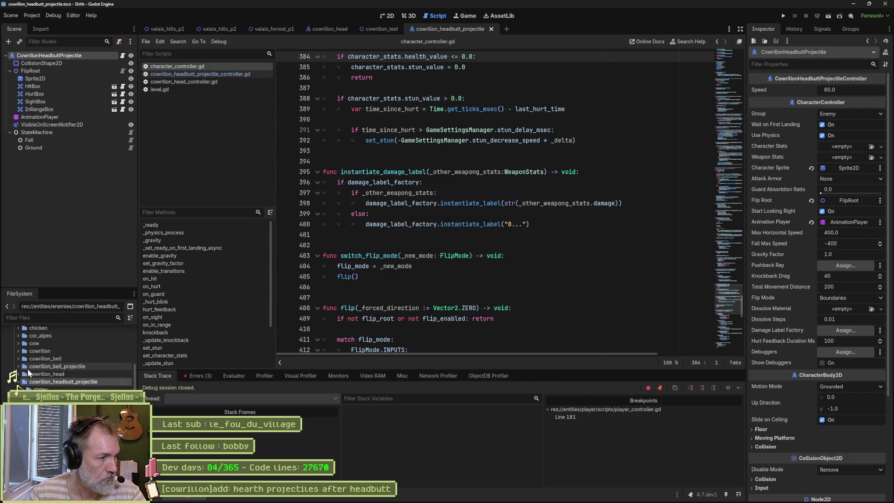
pyautogui.click(20, 376)
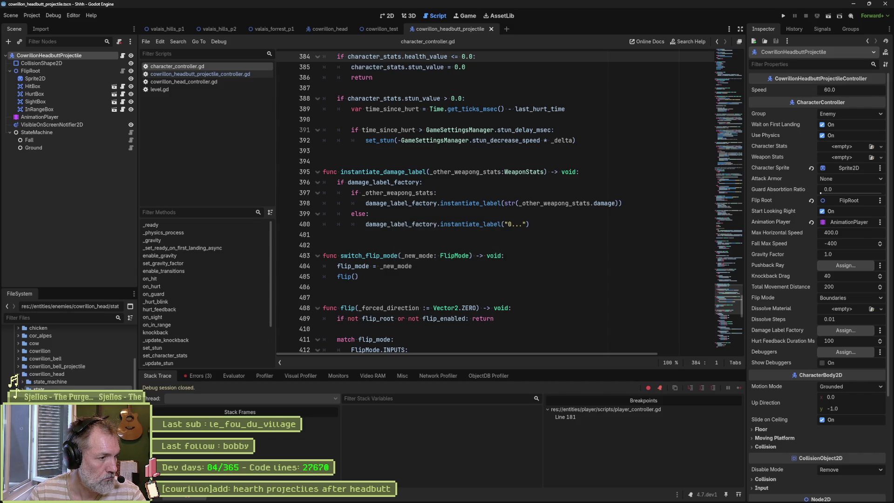
pyautogui.hotkey('ctrl', 'v')
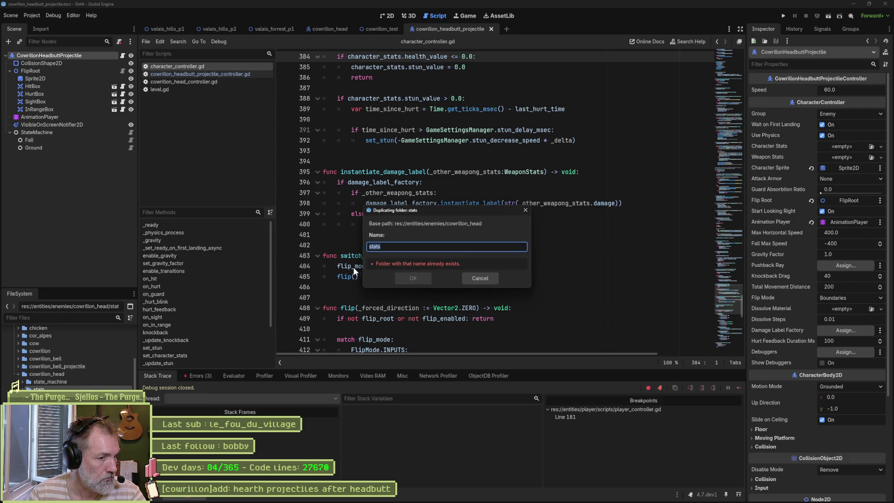
pyautogui.press('Escape')
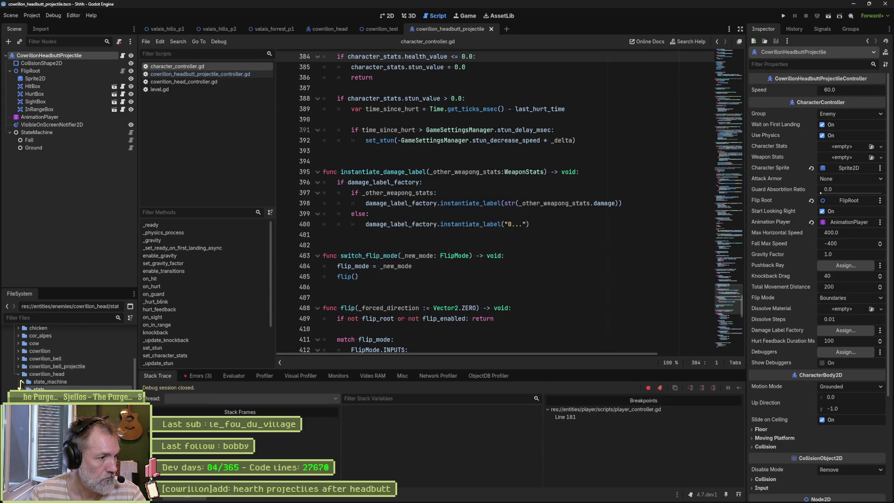
# Copy the stats folder to entities/enemies/cowrillon_headbutt_projectile using Copy To.
pyautogui.rightClick(40, 389)
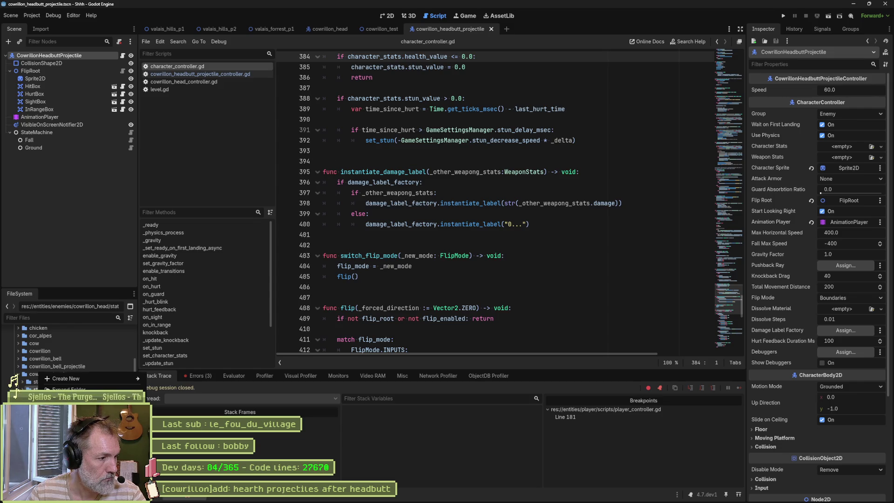
pyautogui.click(70, 482)
pyautogui.click(279, 213)
pyautogui.click(284, 221)
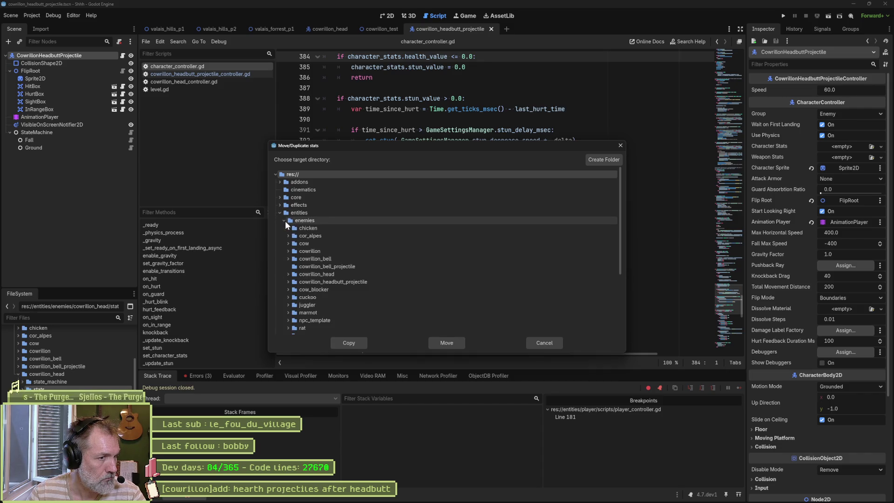
pyautogui.click(294, 280)
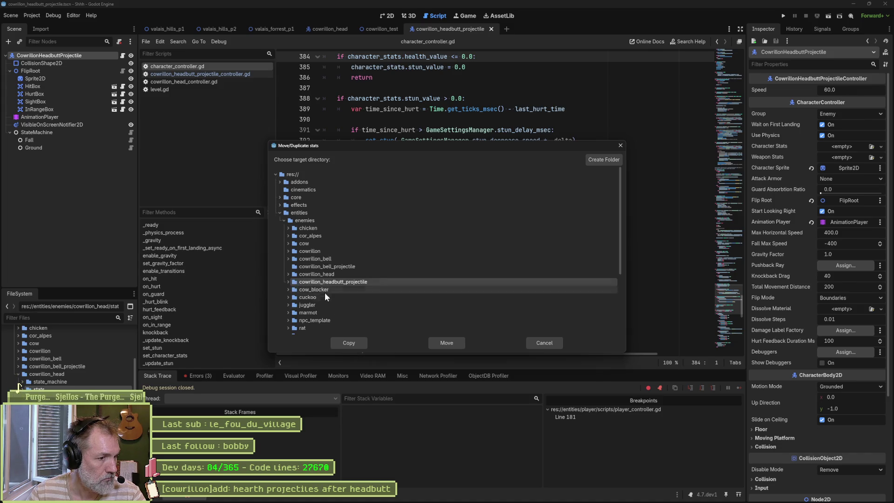
pyautogui.click(349, 343)
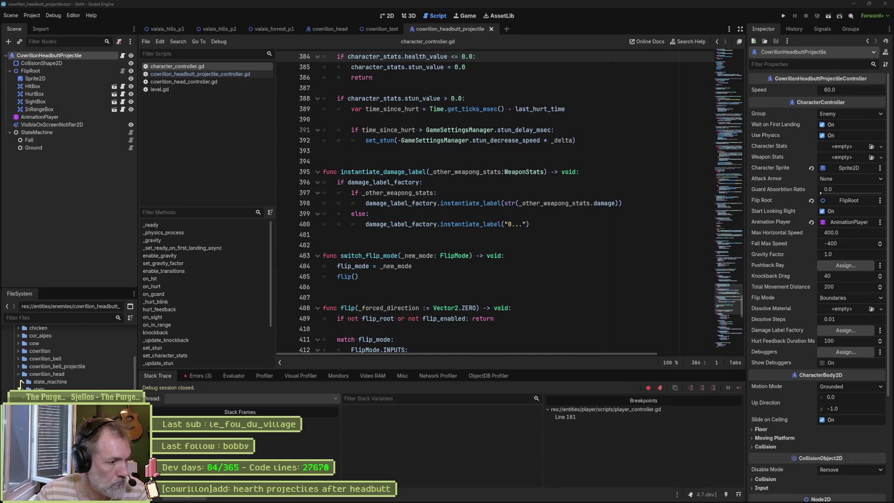
# Drag the copied stats resource into the projectile's Character Stats slot.
pyautogui.click(21, 382)
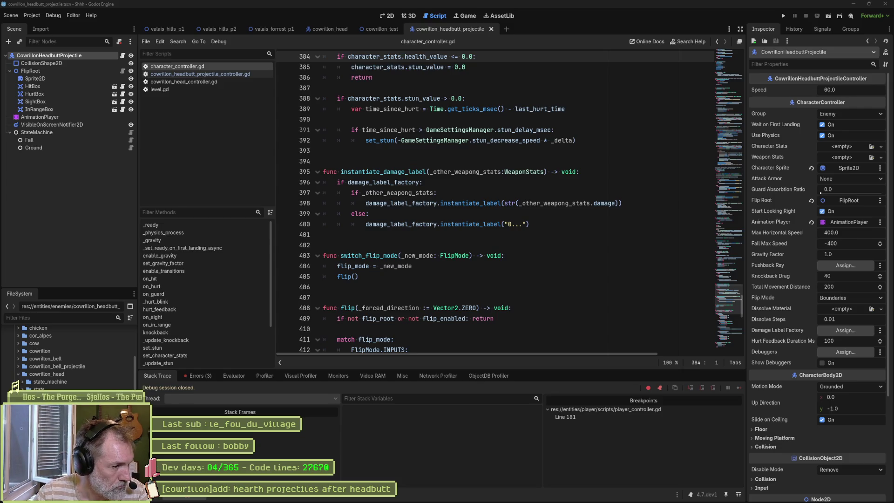
pyautogui.click(21, 381)
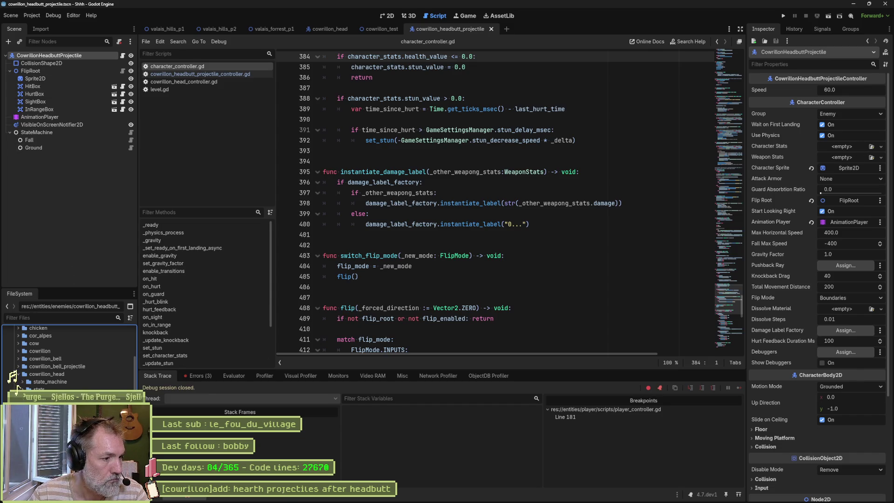
pyautogui.moveTo(18, 386); pyautogui.dragTo(843, 146)
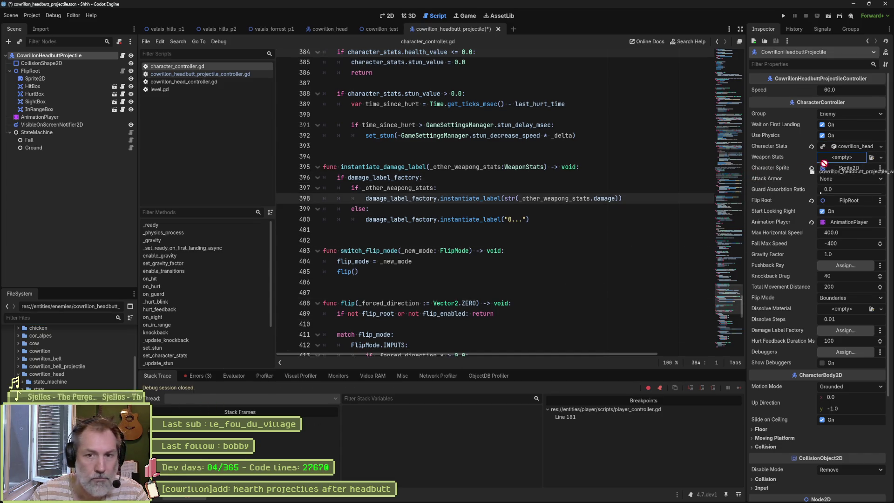
# Drag the stats resource onto Weapon Stats, test-run, and review the 'Animation not found: fall' errors.
pyautogui.moveTo(15, 385)
pyautogui.mouseDown()
pyautogui.moveTo(838, 191)
pyautogui.moveTo(842, 157)
pyautogui.mouseUp()
pyautogui.click(581, 247)
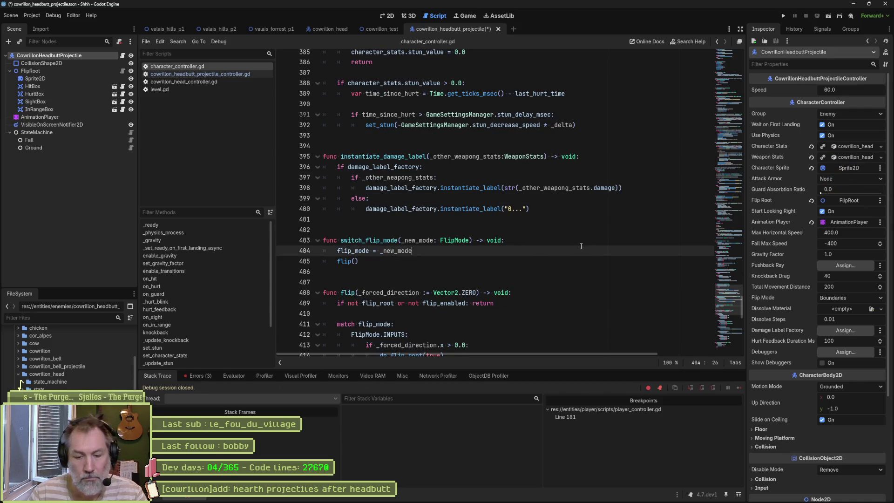
pyautogui.press('F6')
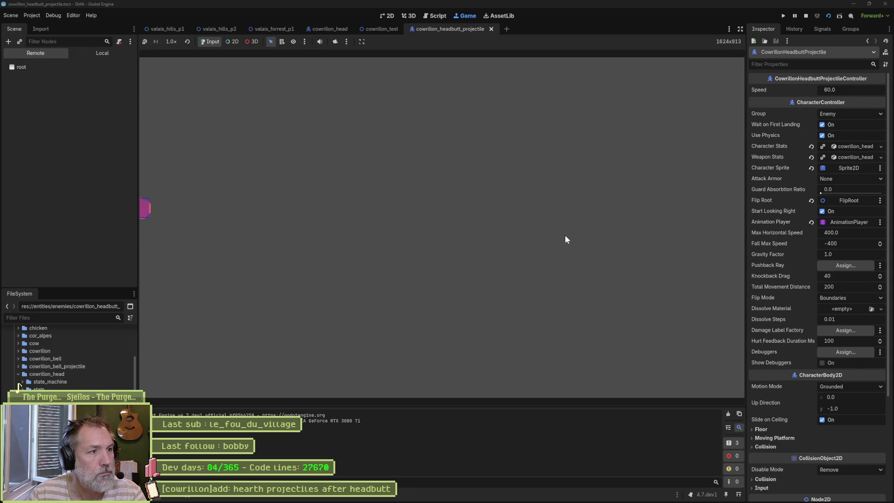
pyautogui.press('F8')
pyautogui.click(193, 497)
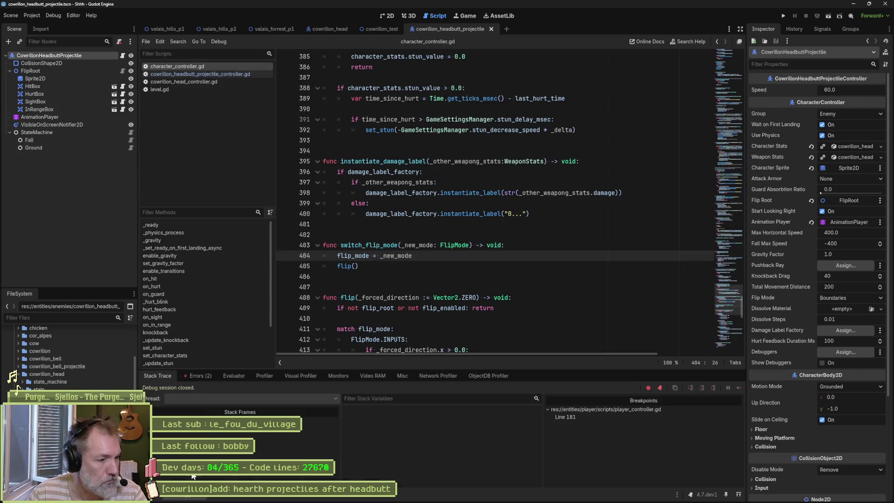
pyautogui.click(198, 376)
# Reimport the Sprite2D from its Aseprite file and check the AnimationPlayer's animation list.
pyautogui.moveTo(238, 400)
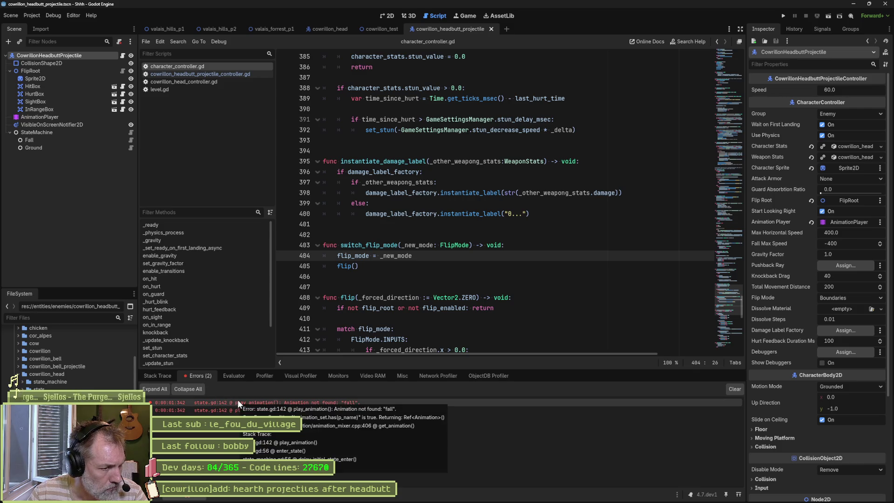
pyautogui.click(62, 77)
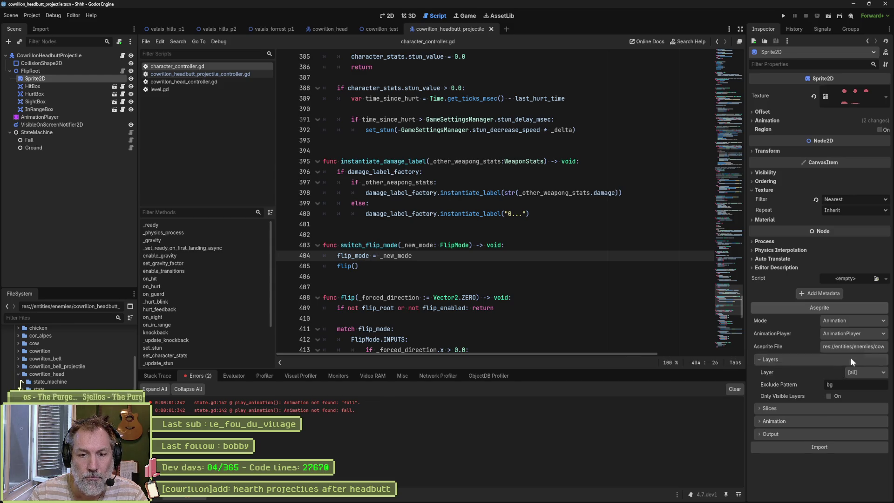
pyautogui.click(804, 446)
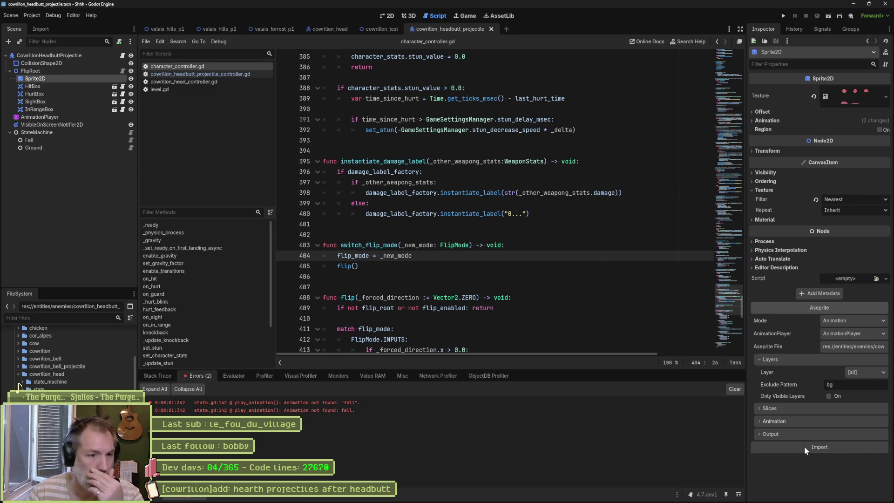
pyautogui.click(88, 116)
pyautogui.click(326, 342)
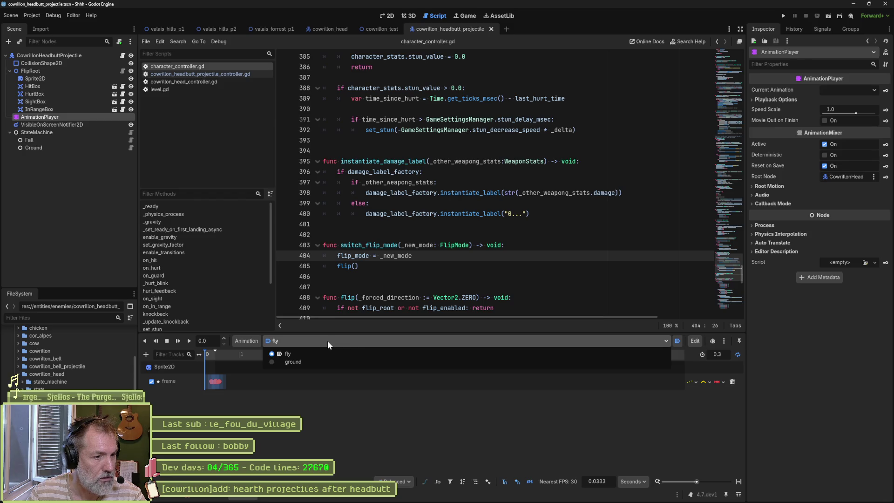
pyautogui.click(370, 404)
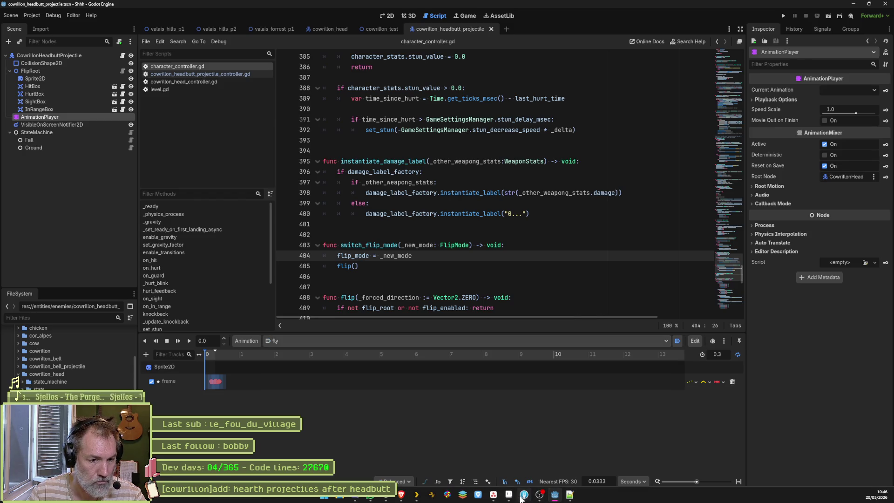
# Rename the 'fly' tag to 'fall' in Aseprite and return to Godot.
pyautogui.click(523, 495)
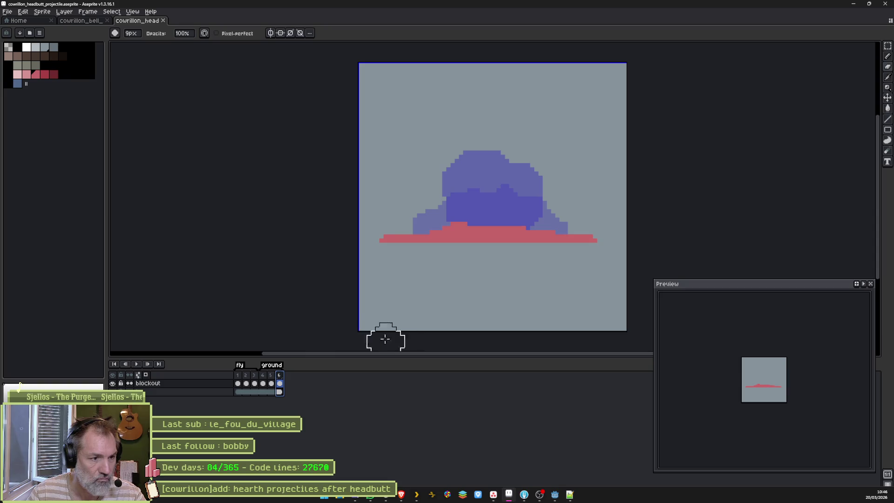
pyautogui.doubleClick(245, 366)
pyautogui.write('all')
pyautogui.press('Return')
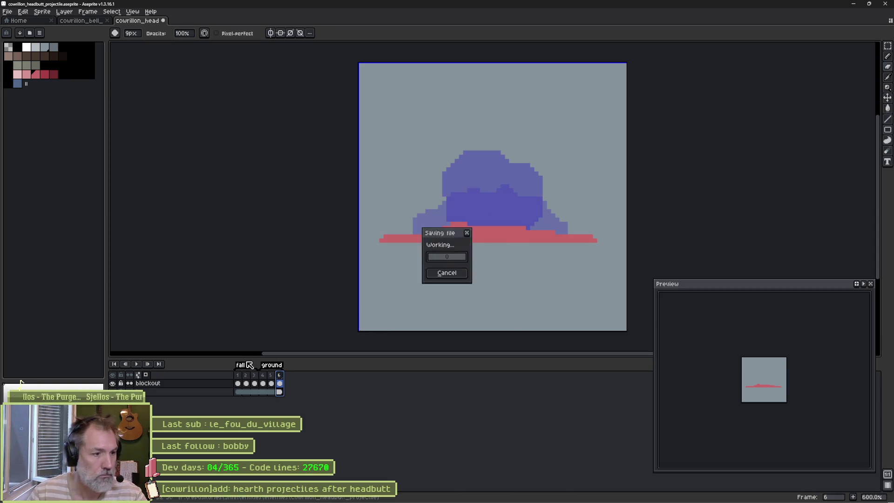
pyautogui.click(852, 5)
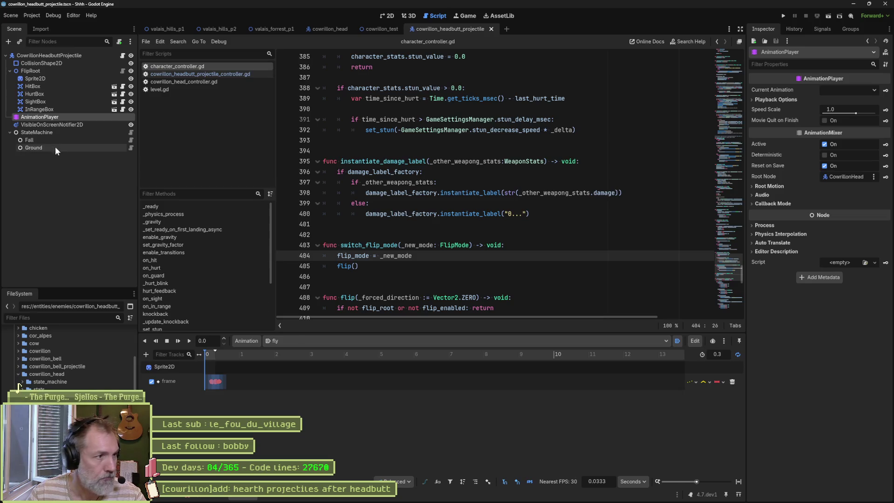
# Reimport the sprite with the renamed animation, autoplay fall on load, and test-run the projectile scene.
pyautogui.click(53, 79)
pyautogui.click(819, 458)
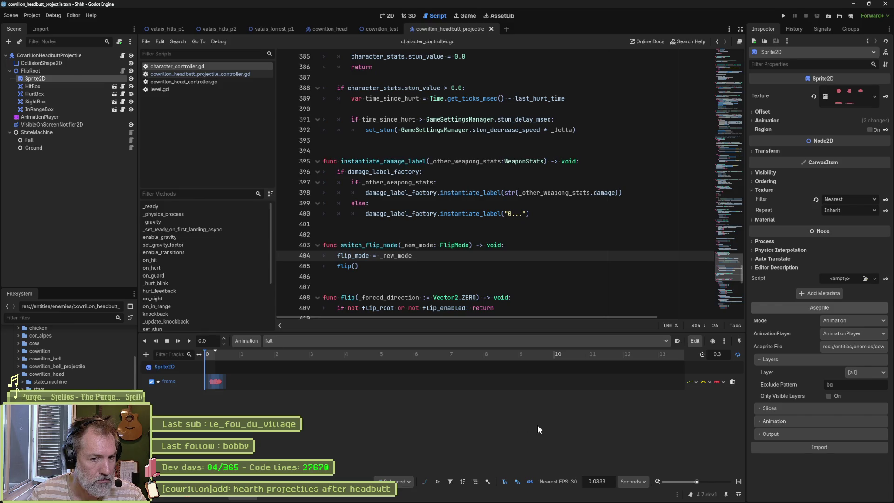
pyautogui.click(677, 340)
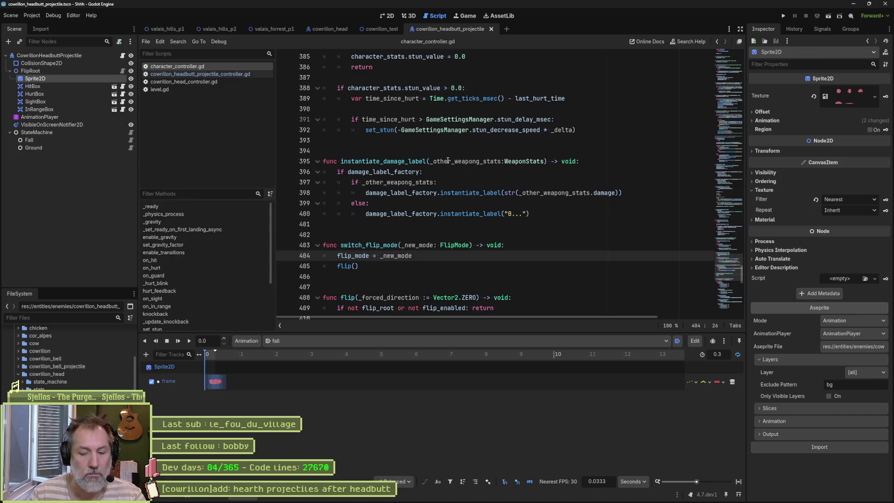
pyautogui.press('F6')
pyautogui.press('F8')
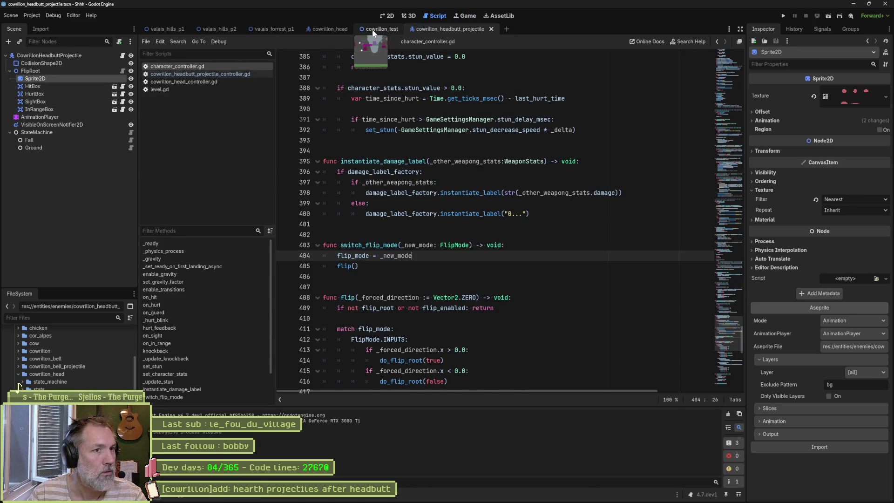
# Run the cowrillon_test scene and inspect the live CowrillonHead node's properties.
pyautogui.click(376, 29)
pyautogui.press('F6')
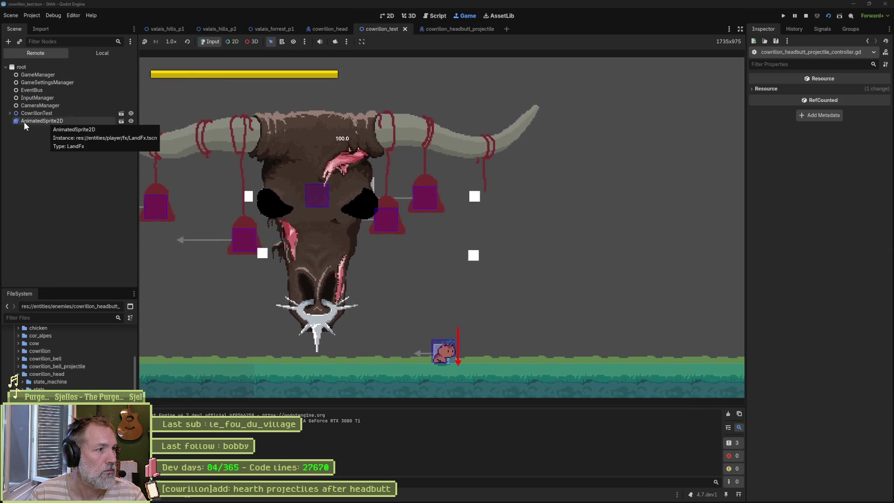
pyautogui.click(8, 113)
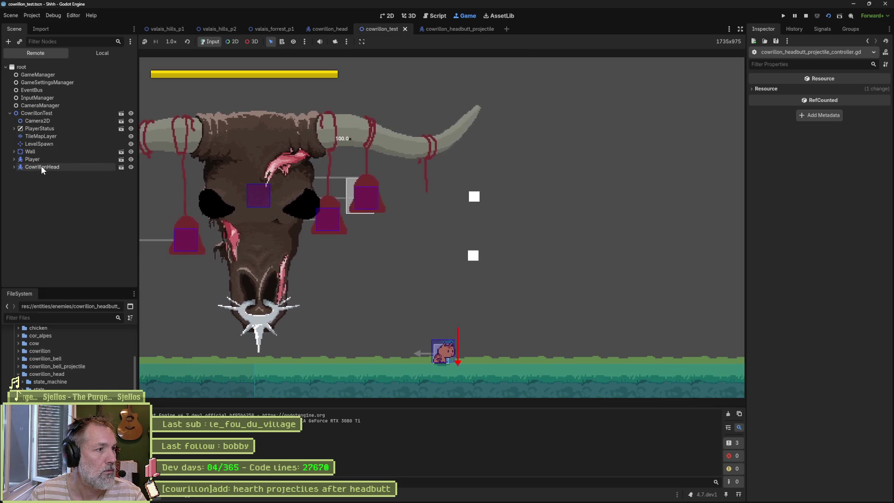
pyautogui.click(41, 167)
pyautogui.press('F8')
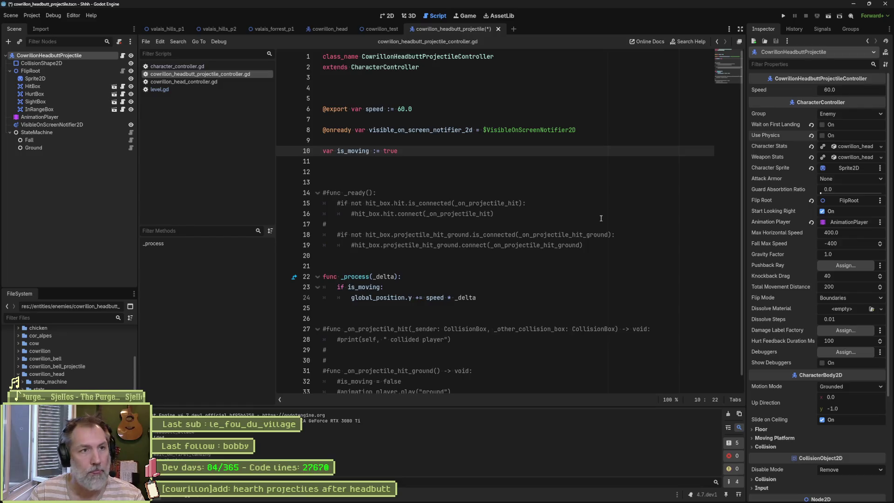
pyautogui.click(363, 28)
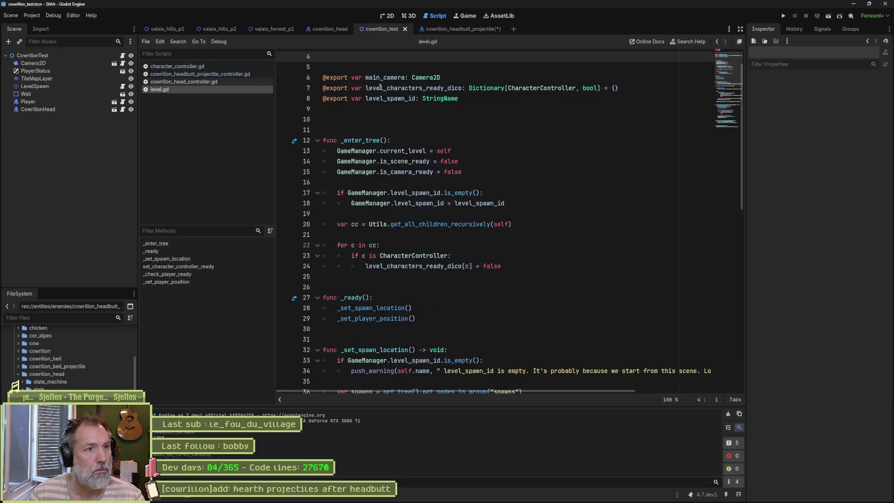
pyautogui.press('F6')
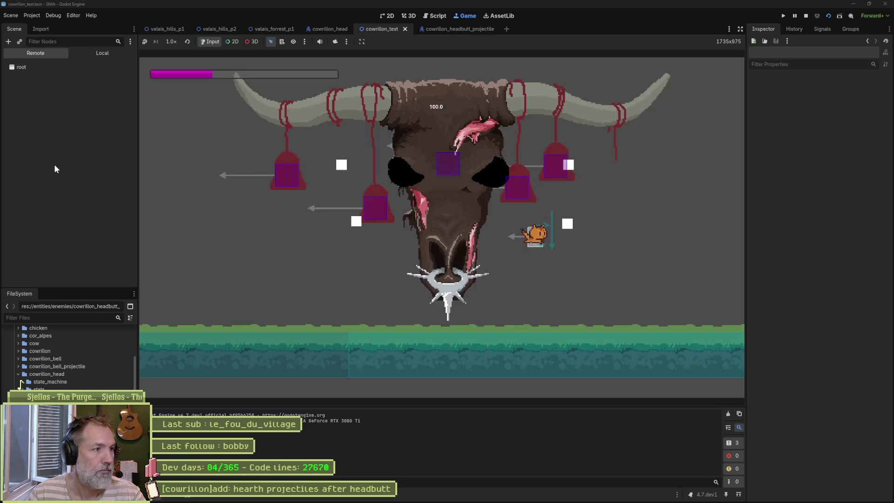
pyautogui.click(54, 166)
pyautogui.scroll(-5, 811, 311)
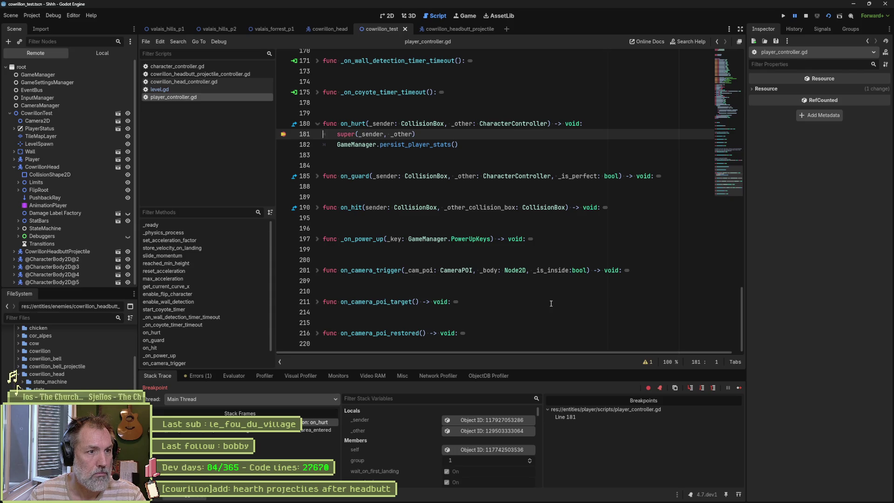
# Remove the line 181 breakpoint, resume the paused game, and stop it.
pyautogui.click(284, 135)
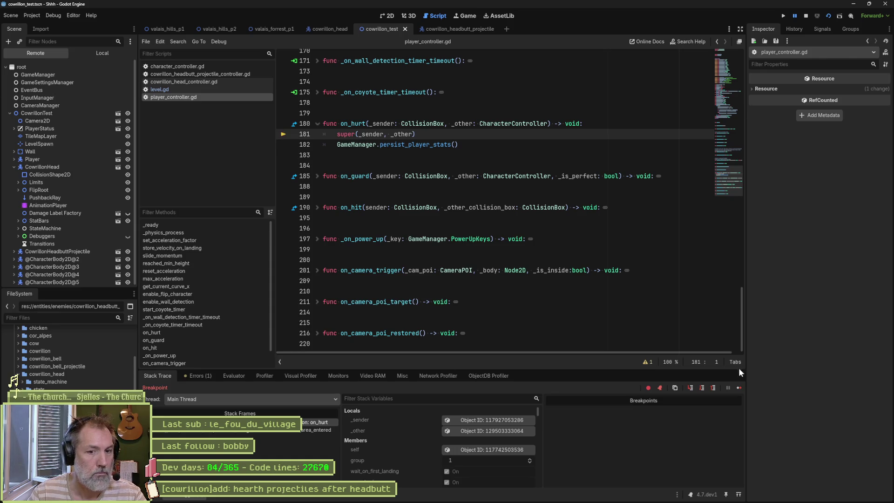
pyautogui.click(739, 388)
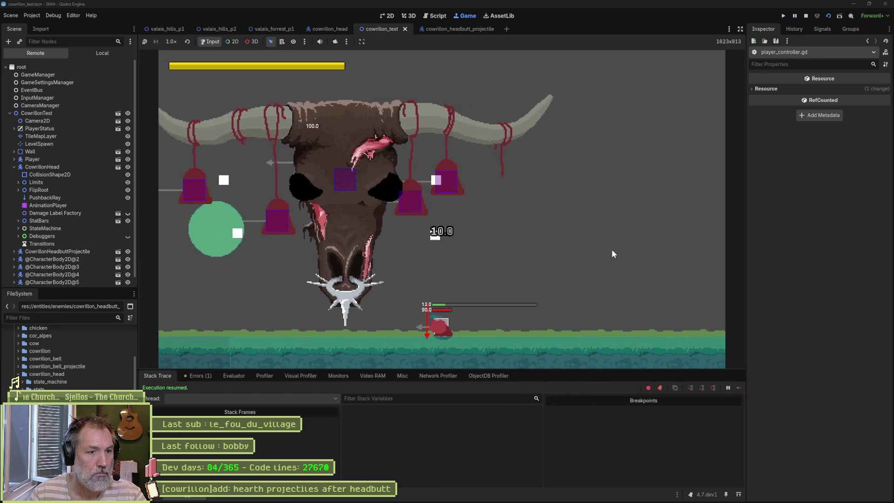
pyautogui.press('F8')
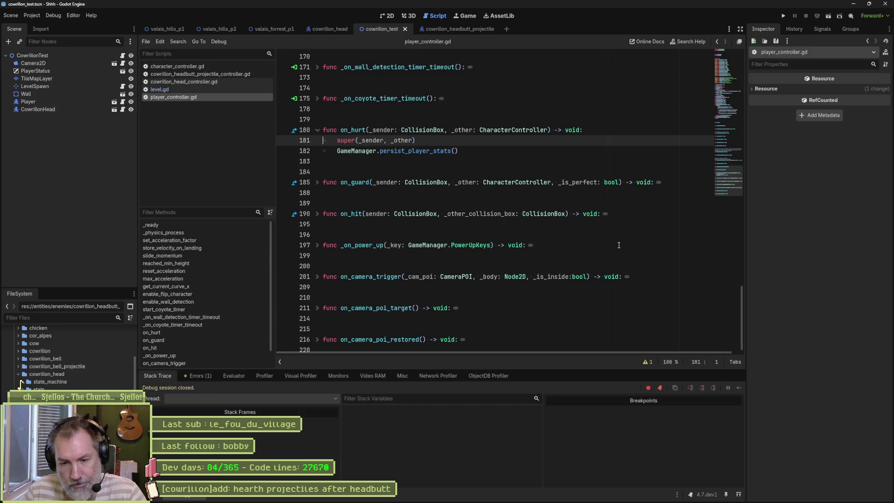
pyautogui.click(476, 31)
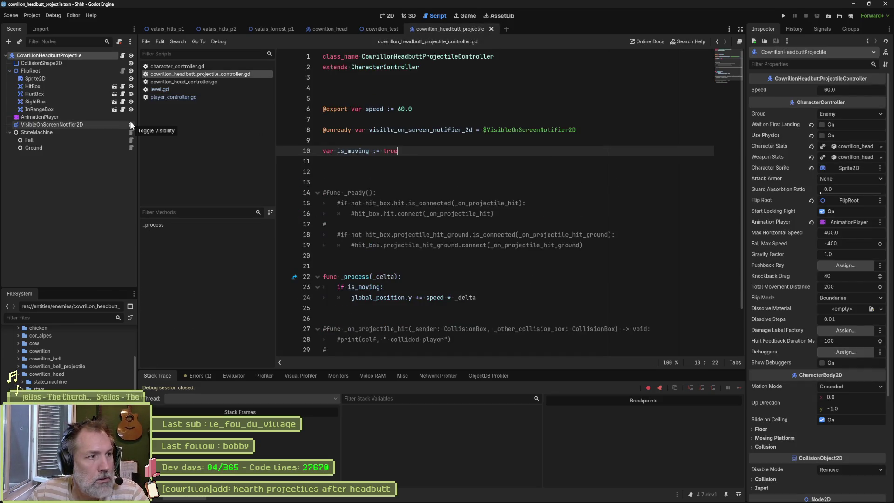
# Attach fall_state.gd and ground_state.gd to the Fall and Ground nodes and widen the left dock.
pyautogui.click(131, 139)
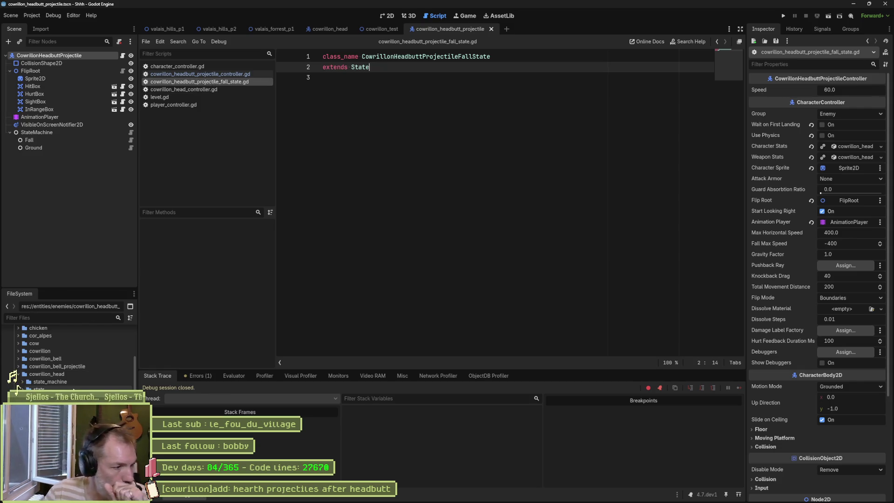
pyautogui.scroll(-3, 75, 388)
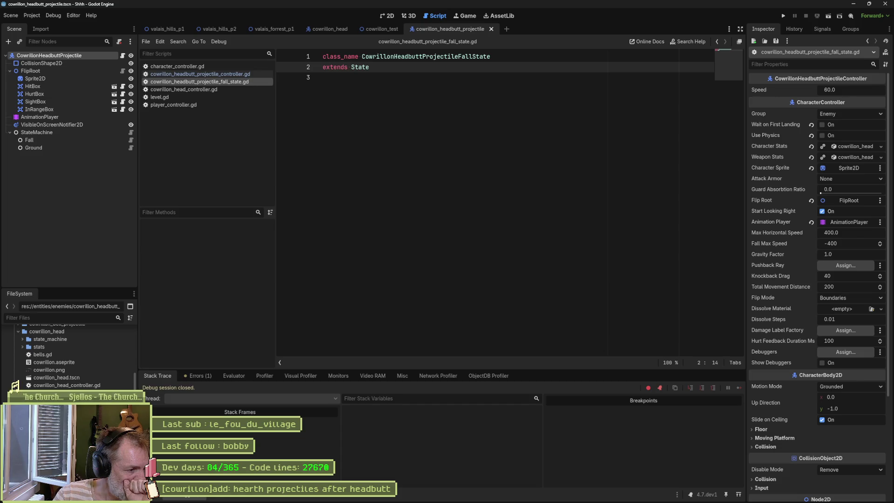
pyautogui.moveTo(138, 262); pyautogui.dragTo(174, 262)
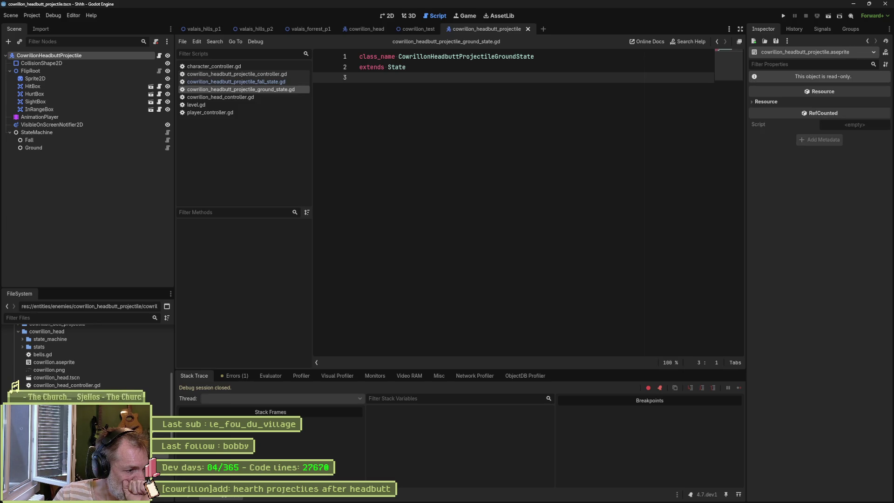
pyautogui.click(237, 74)
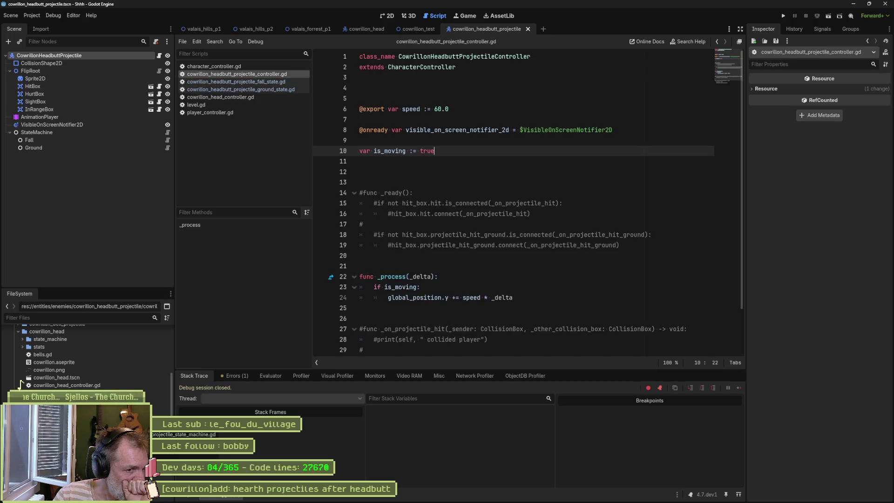
# Copy the commented ground-hit signal connection lines 17–19 from the projectile controller script.
pyautogui.scroll(-2, 540, 272)
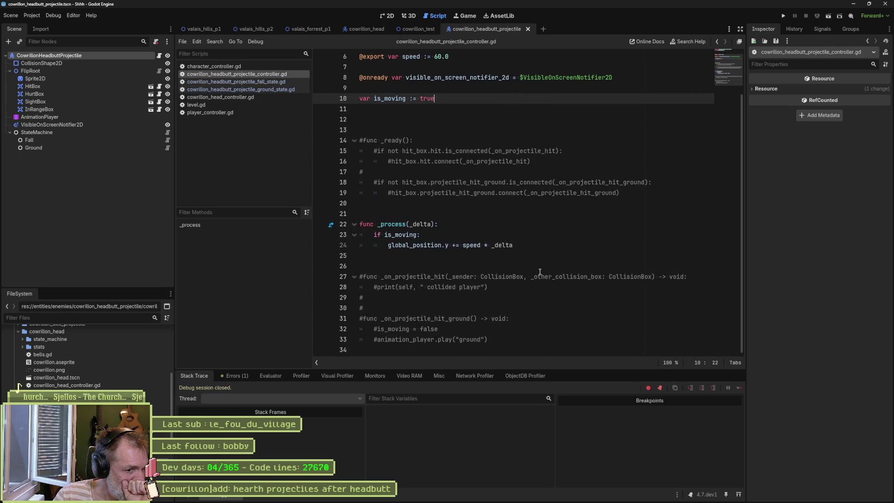
pyautogui.moveTo(512, 340); pyautogui.dragTo(529, 312)
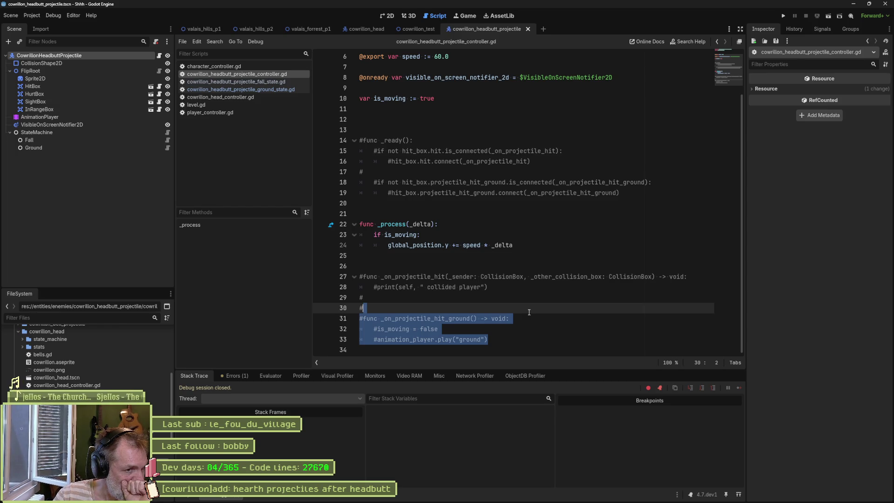
pyautogui.click(540, 161)
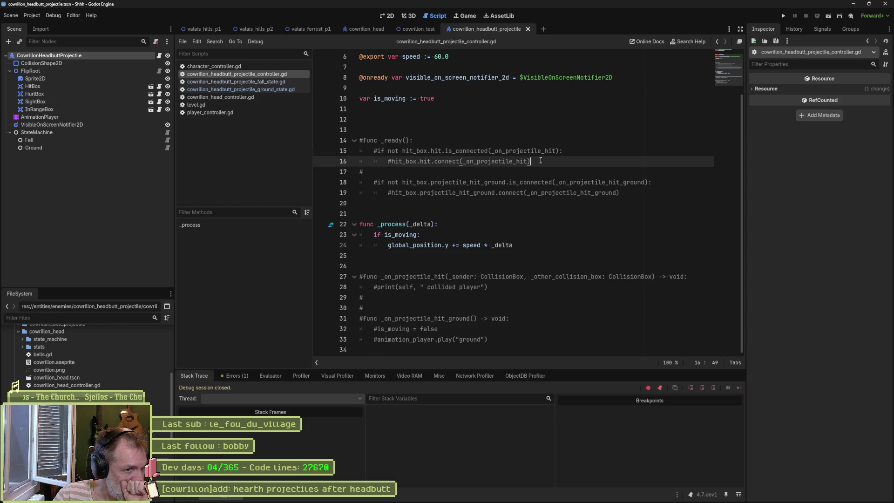
pyautogui.moveTo(622, 192); pyautogui.dragTo(629, 171)
pyautogui.hotkey('ctrl', 'c')
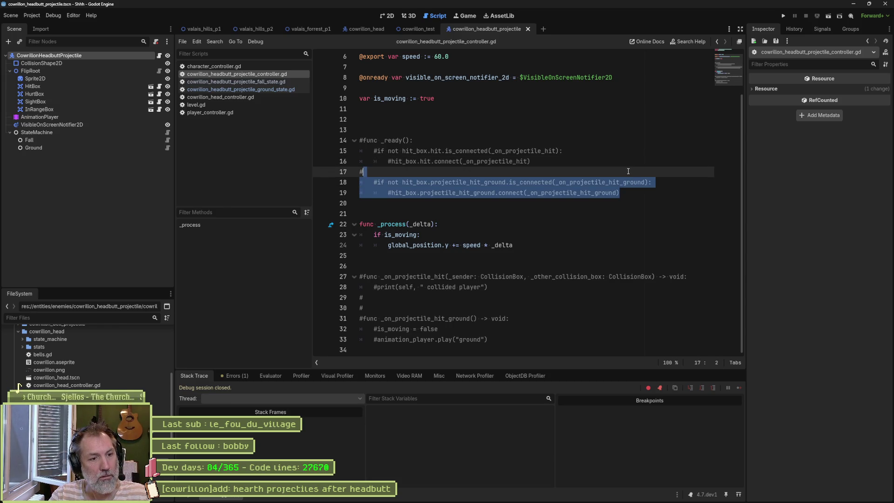
pyautogui.click(272, 82)
# Add an enter_state function to the fall state and paste the ground-hit signal connection code.
pyautogui.press('Return')
pyautogui.press('Return')
pyautogui.press('Return')
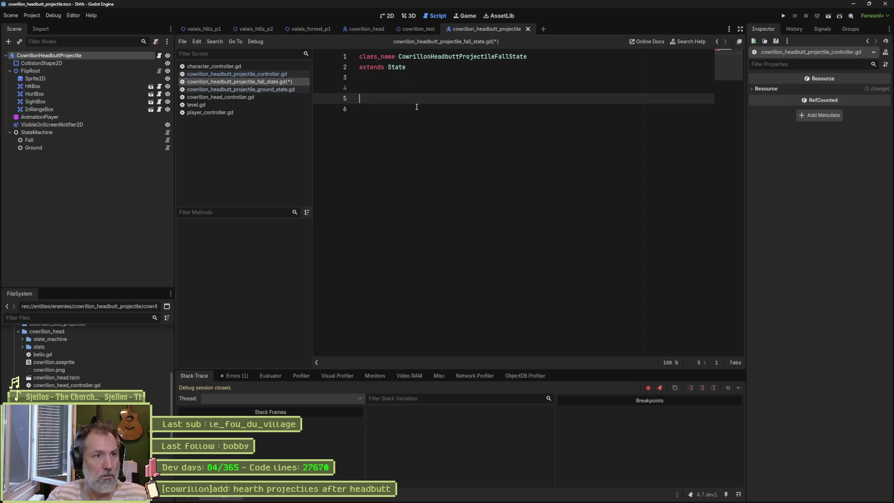
pyautogui.press('Return')
pyautogui.write('func enter')
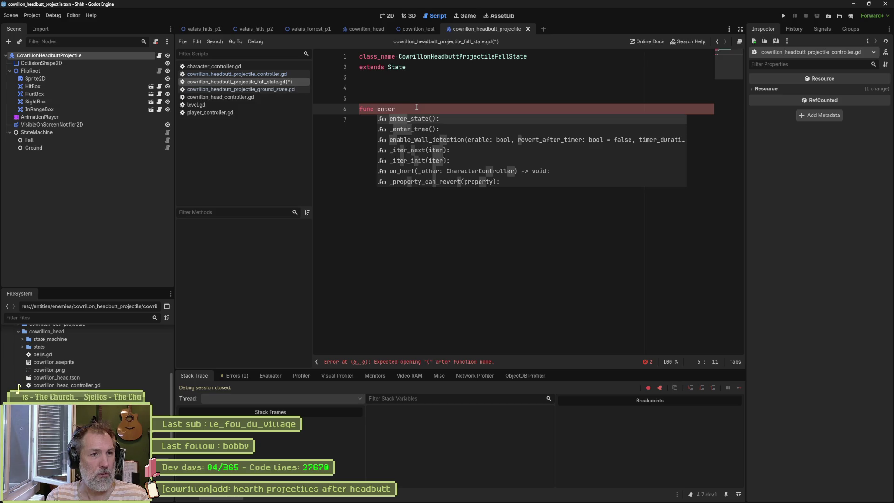
pyautogui.press('Return')
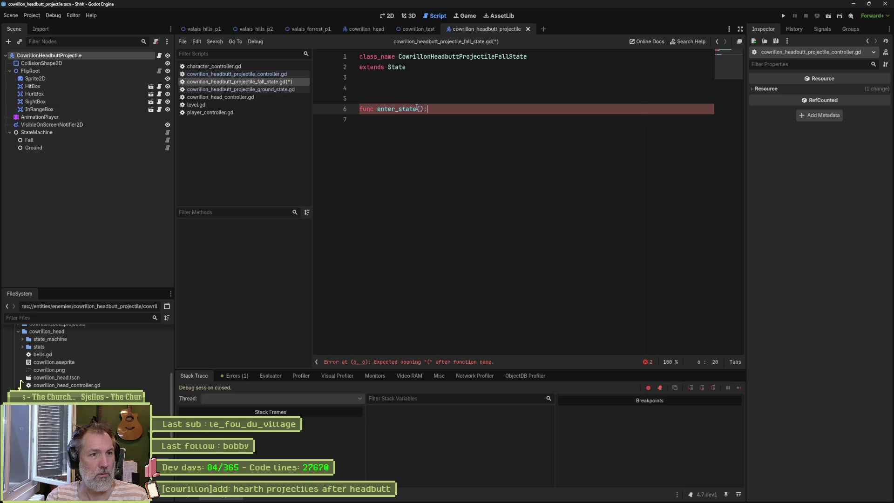
pyautogui.press('Return')
pyautogui.write('super(')
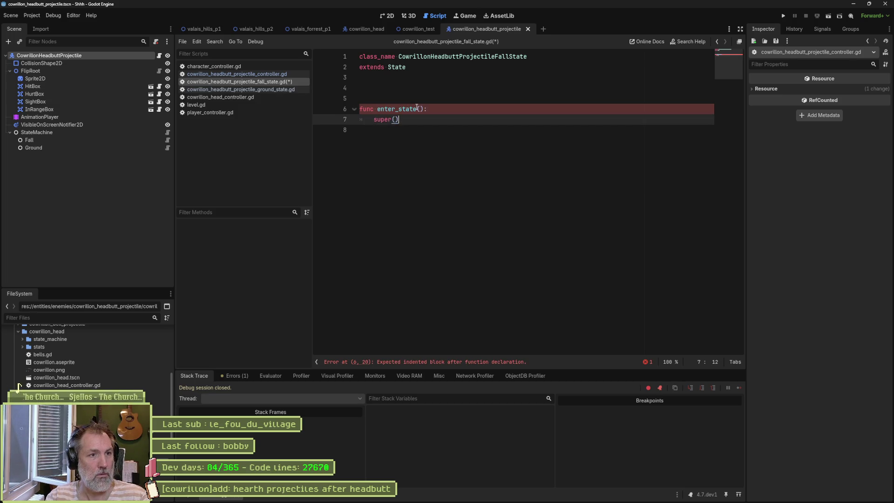
pyautogui.hotkey('ctrl', 'v')
pyautogui.hotkey('shift', 'Up')
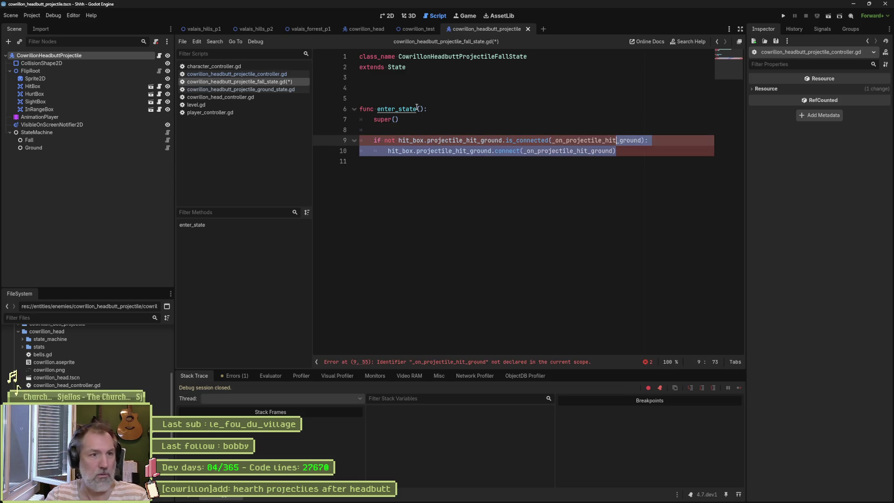
# Close the scripts no longer needed, including the ground state script.
pyautogui.middleClick(231, 110)
pyautogui.middleClick(217, 98)
pyautogui.middleClick(214, 100)
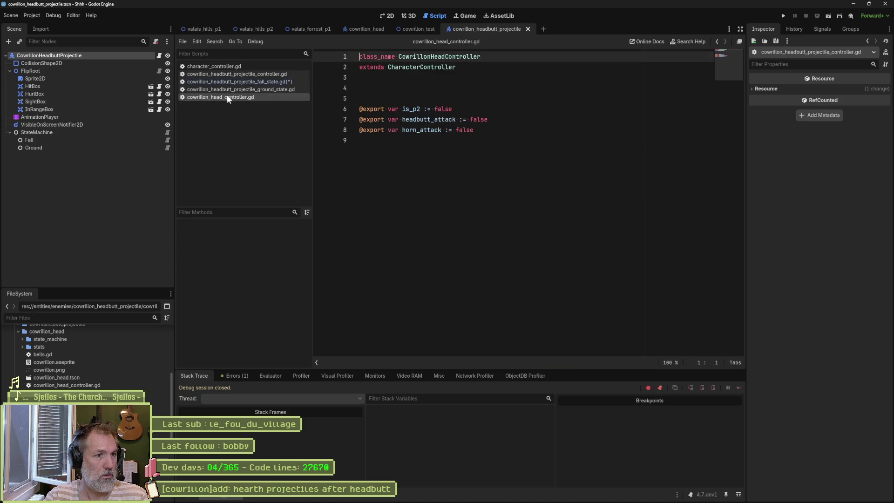
pyautogui.middleClick(232, 89)
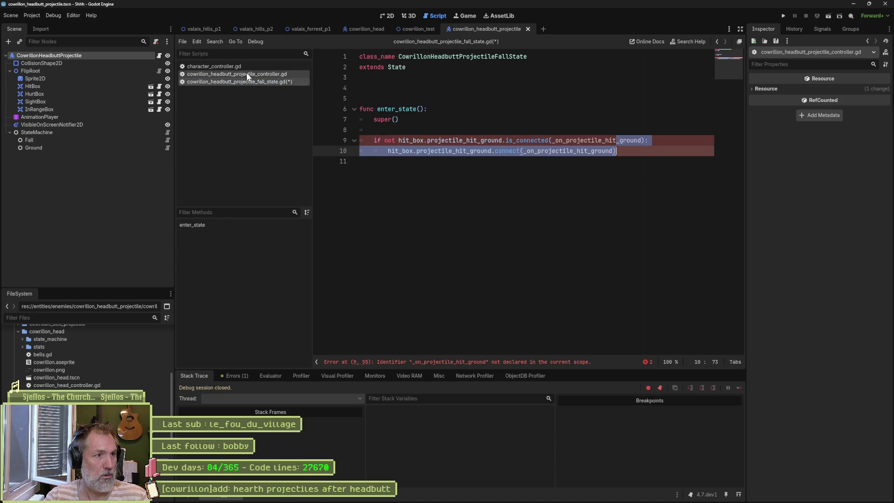
# Copy the commented ground-hit handler from the controller into the fall state and uncomment it.
pyautogui.click(242, 74)
pyautogui.moveTo(512, 335); pyautogui.dragTo(521, 291)
pyautogui.click(240, 81)
pyautogui.click(368, 171)
pyautogui.write('# # #func _on_projectile_hit_ground() -> void: \t#is_moving = false \t#animation_player.play("ground")')
pyautogui.moveTo(359, 171); pyautogui.dragTo(397, 211)
pyautogui.hotkey('ctrl', 'k')
pyautogui.press('Left')
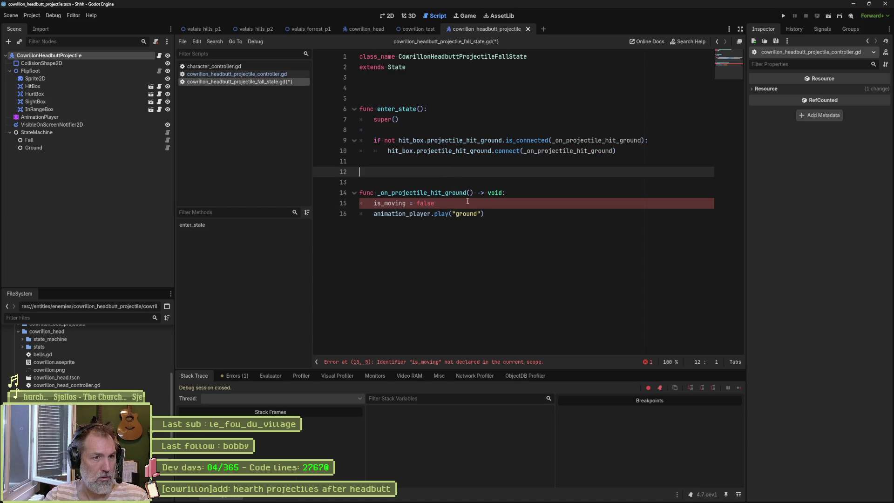
# Rewrite the handler to drop is_moving and call state_machine.switch_state(state_machine.ground).
pyautogui.click(453, 203)
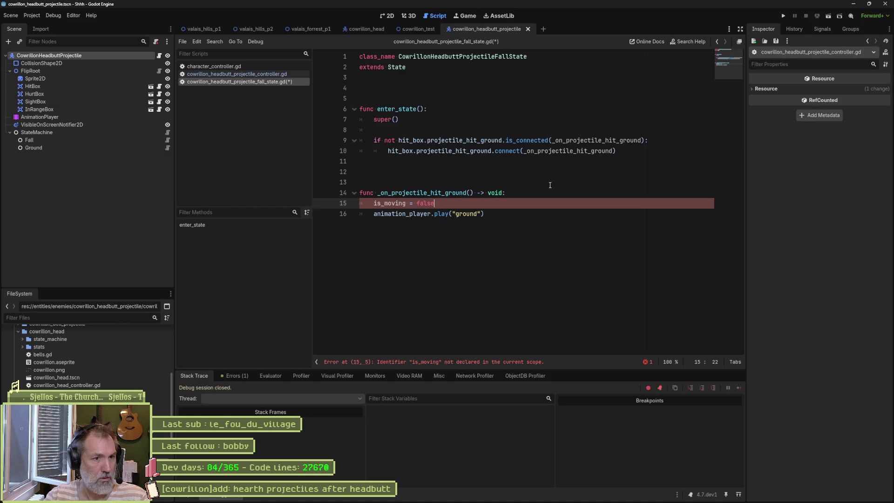
pyautogui.hotkey('ctrl', 'shift', 'k')
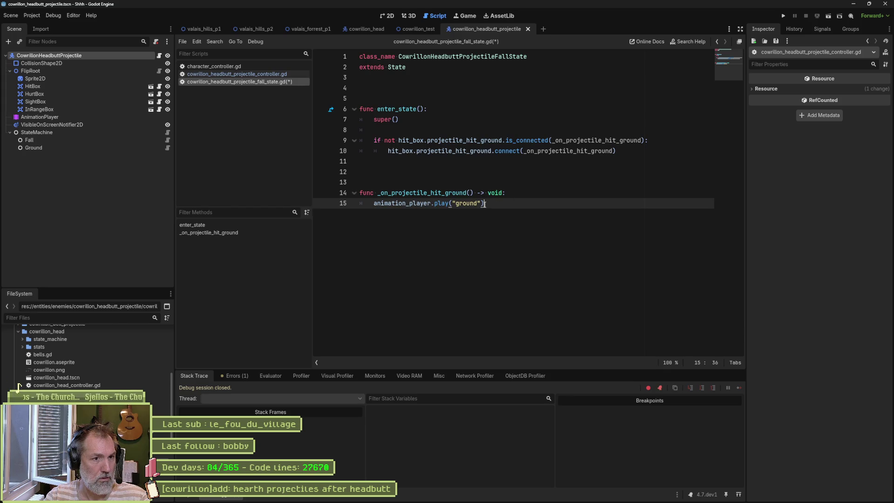
pyautogui.moveTo(466, 206); pyautogui.dragTo(374, 206)
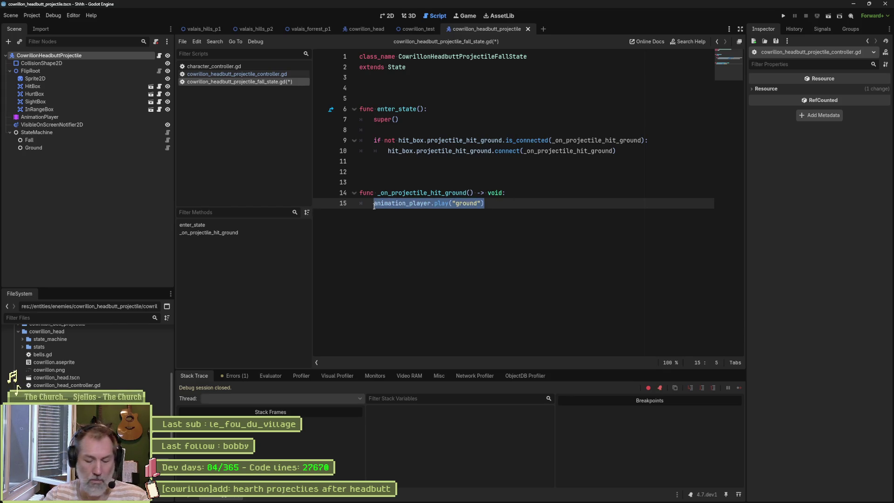
pyautogui.write('mach')
pyautogui.press('Return')
pyautogui.write('.')
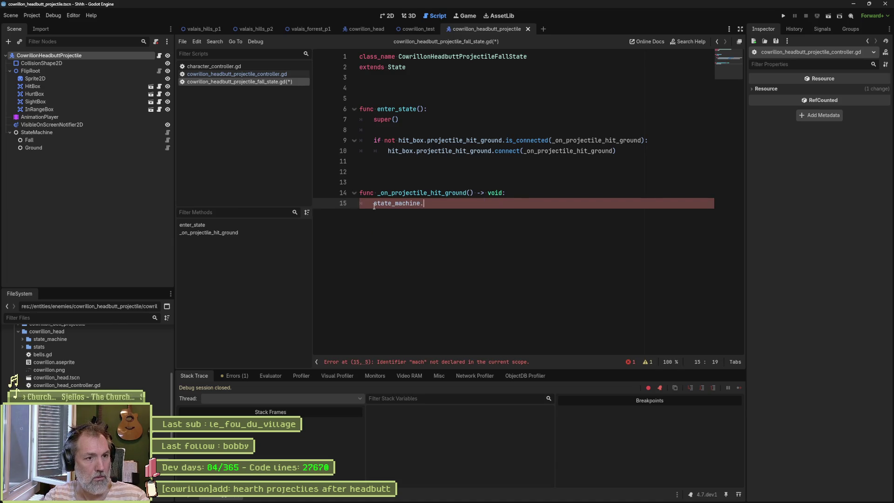
pyautogui.hotkey('ctrl', 'BackSpace')
pyautogui.hotkey('ctrl', 'BackSpace')
pyautogui.write('sw')
pyautogui.press('Return')
pyautogui.write('m')
pyautogui.press('Return')
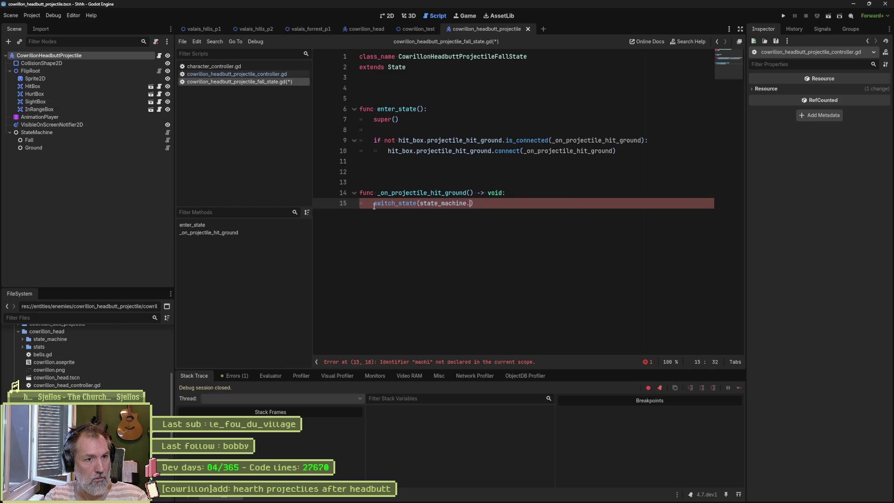
pyautogui.write('.ground')
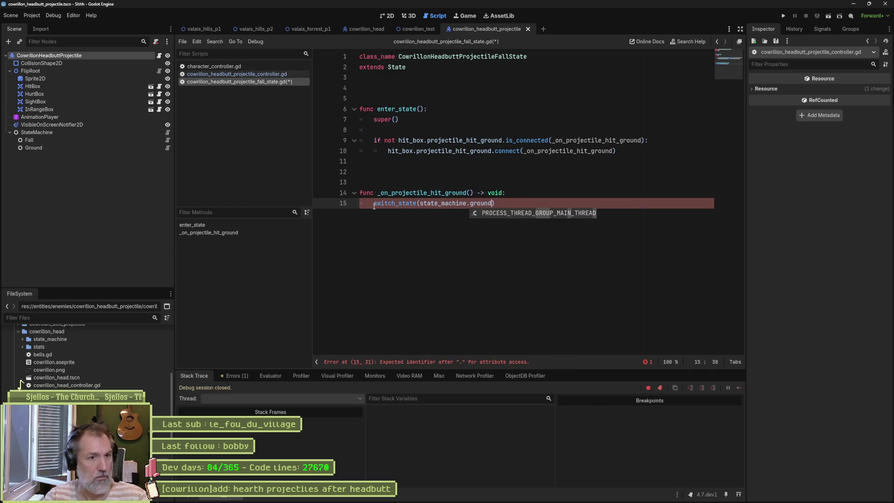
# Remove the extra blank line, comment out signal connection lines 9–10, and save.
pyautogui.hotkey('ctrl', 's')
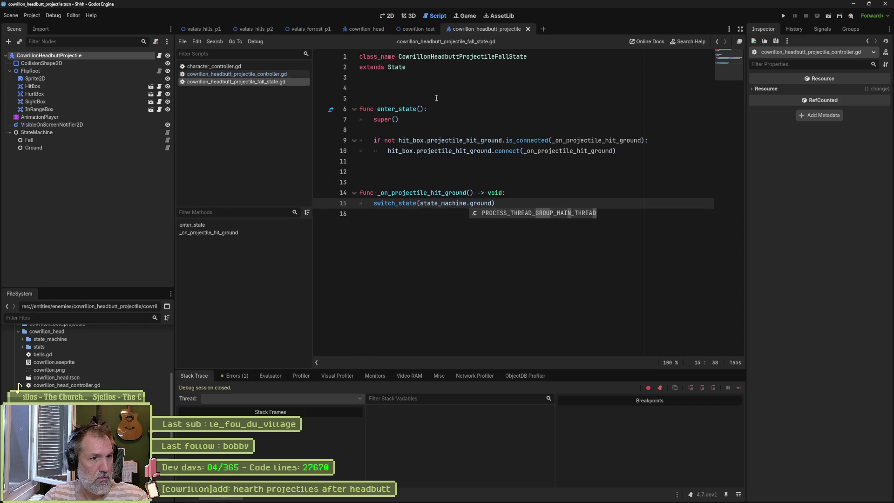
pyautogui.press('Up')
pyautogui.press('Up')
pyautogui.press('Up')
pyautogui.press('Delete')
pyautogui.hotkey('ctrl', 's')
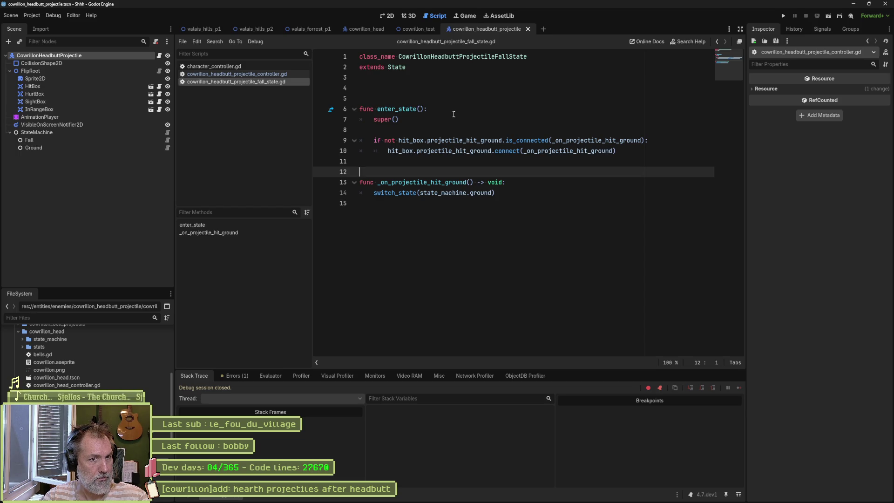
pyautogui.moveTo(518, 140); pyautogui.dragTo(520, 150)
pyautogui.hotkey('ctrl', 'k')
pyautogui.hotkey('ctrl', 's')
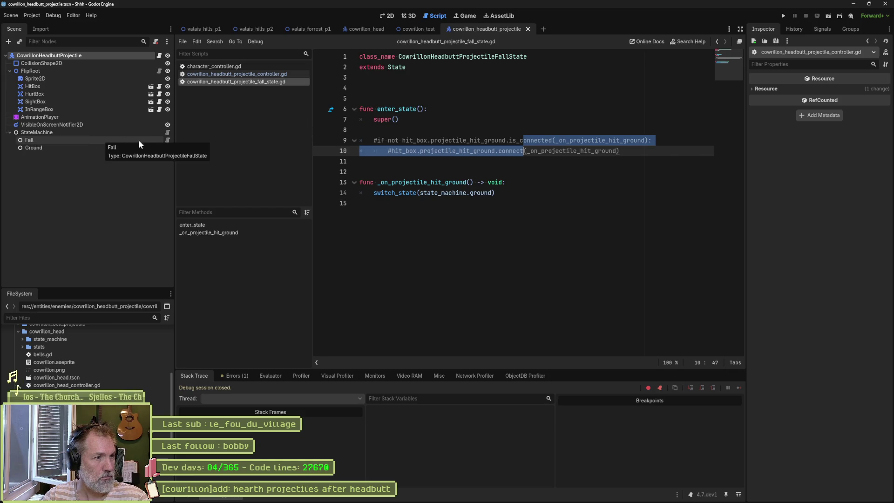
# Add velocity_y = -40 after super() in the fall state's enter_state and save.
pyautogui.click(167, 139)
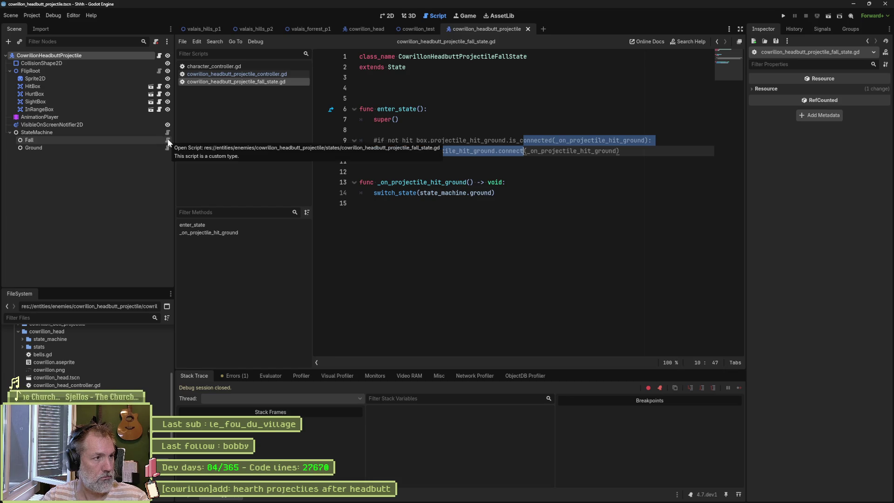
pyautogui.click(439, 120)
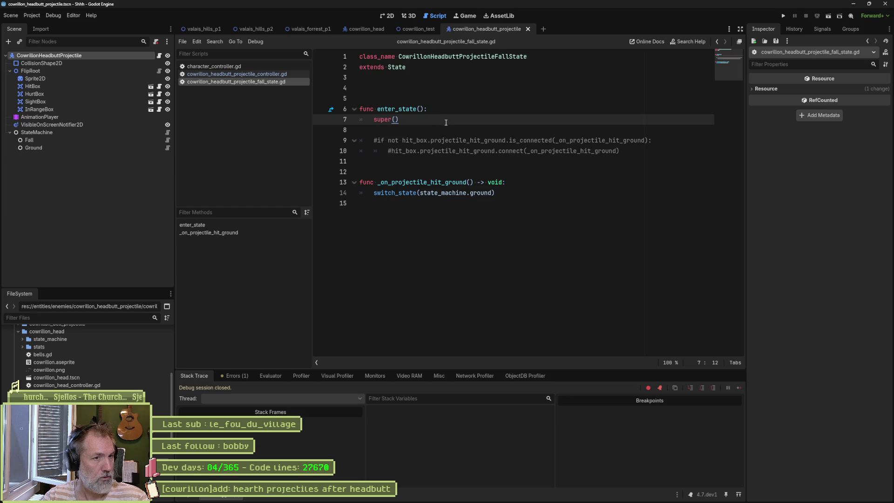
pyautogui.press('Return')
pyautogui.write('vel')
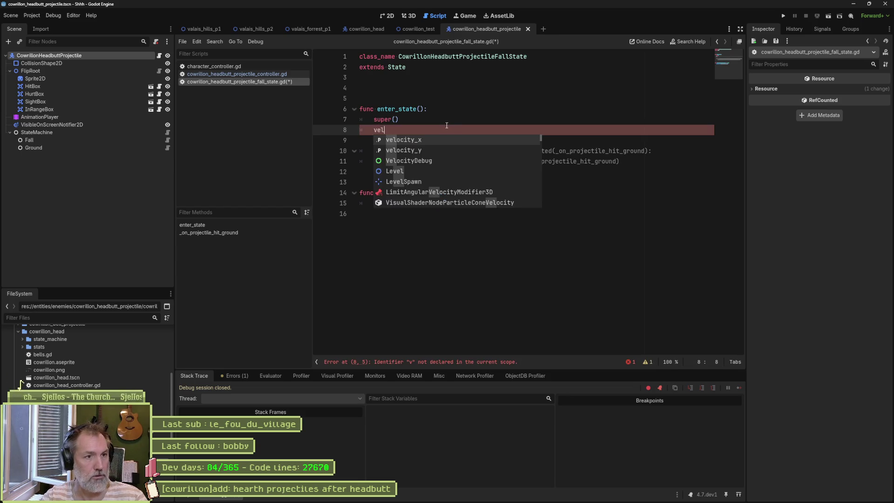
pyautogui.press('Down')
pyautogui.press('Return')
pyautogui.write('= ')
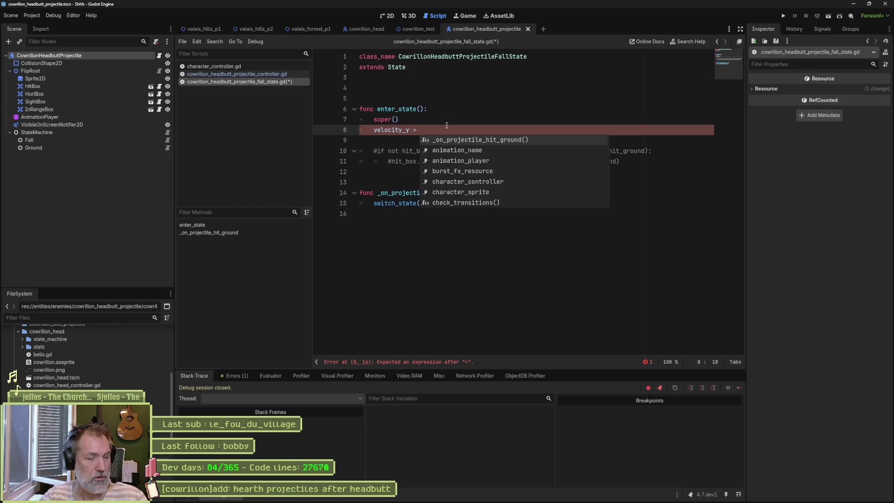
pyautogui.write('-40')
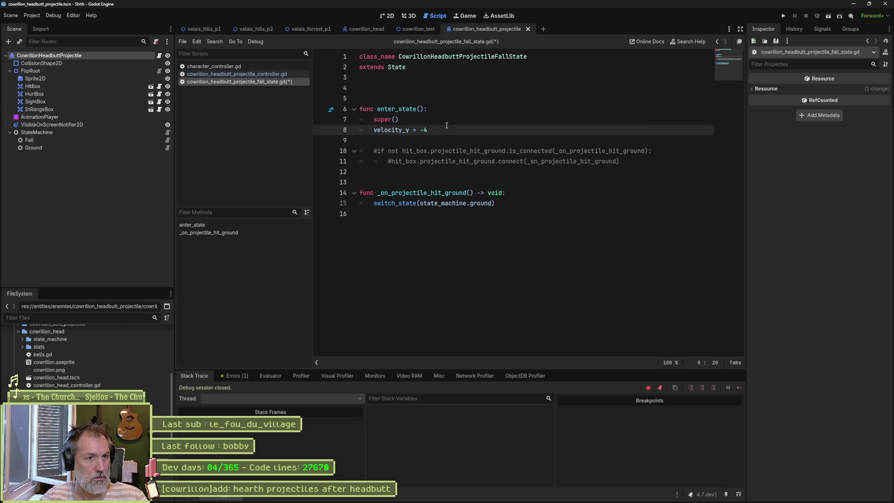
pyautogui.hotkey('ctrl', 's')
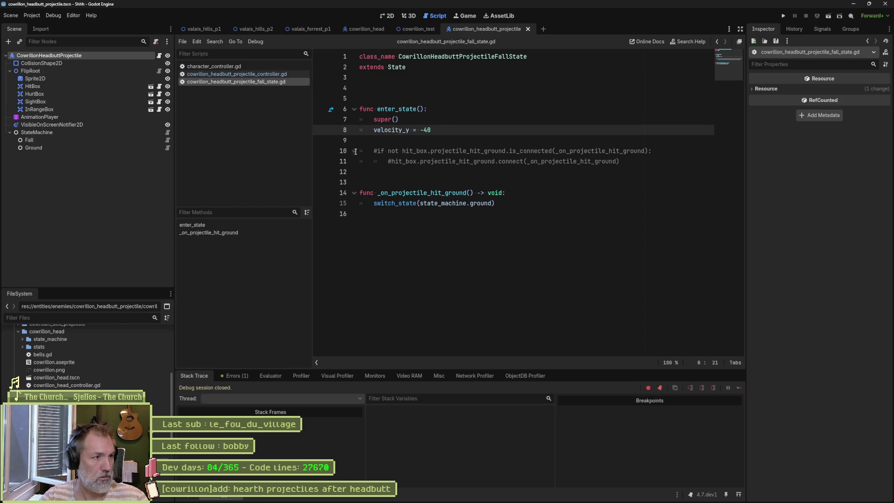
pyautogui.click(85, 146)
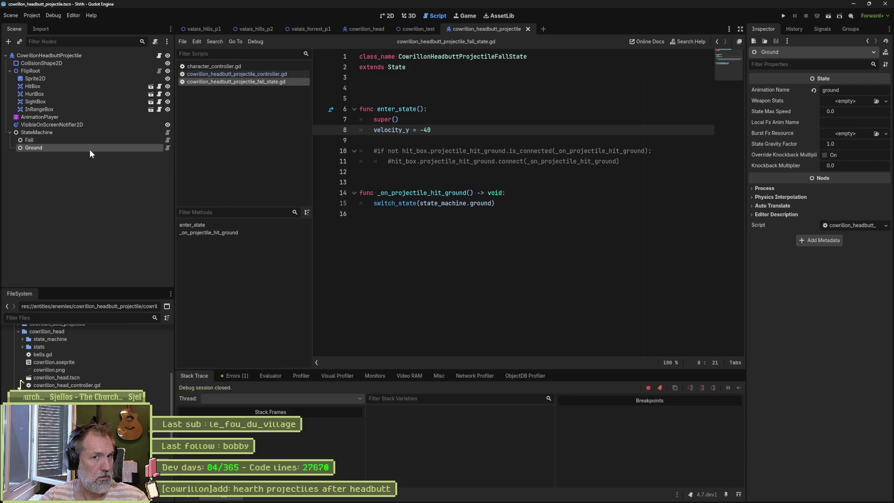
# Write the ground state's enter_state with super() and velocity_y = 0.0, save, and run cowrillon_test.
pyautogui.click(167, 147)
pyautogui.press('Return')
pyautogui.press('Return')
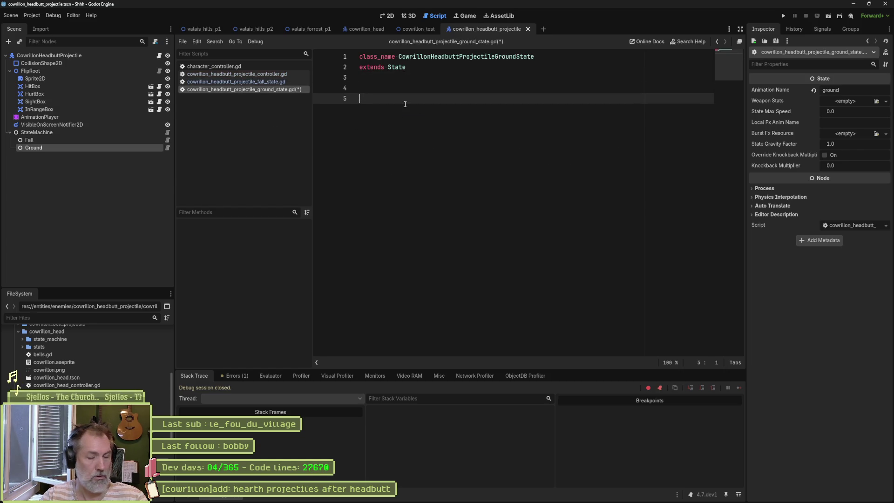
pyautogui.press('Return')
pyautogui.write('func en')
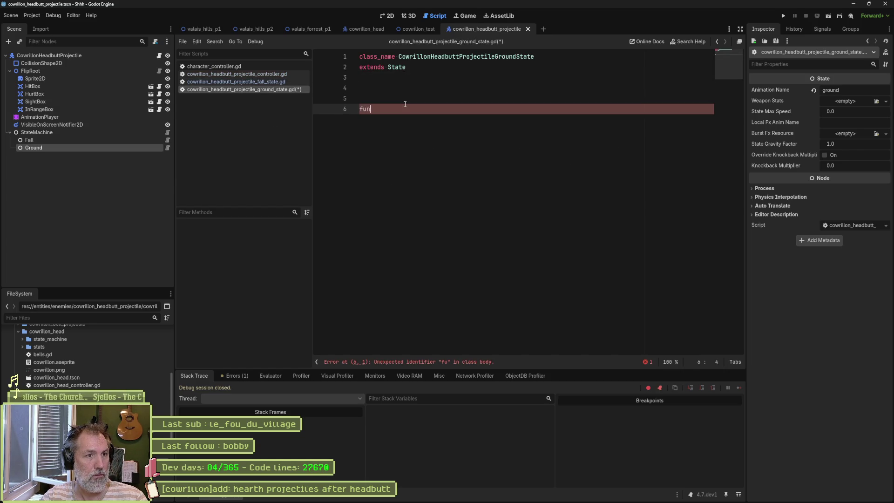
pyautogui.write('te')
pyautogui.press('Return')
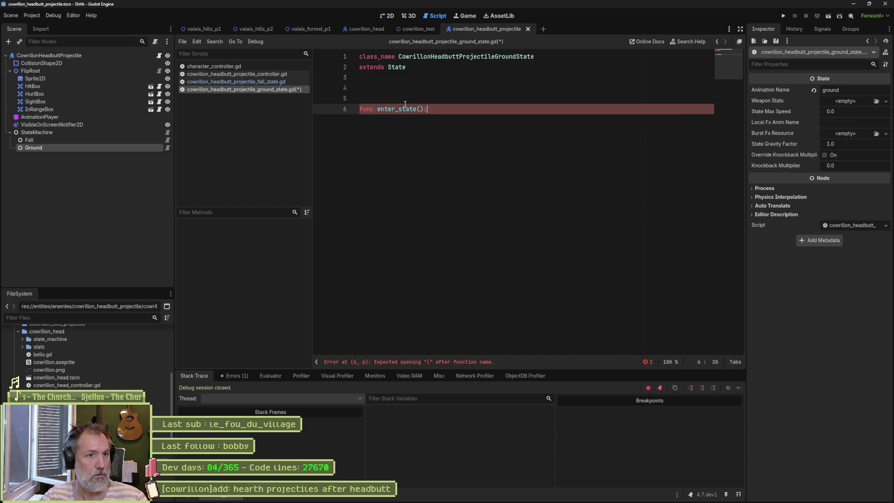
pyautogui.press('Return')
pyautogui.write('er()')
pyautogui.press('Return')
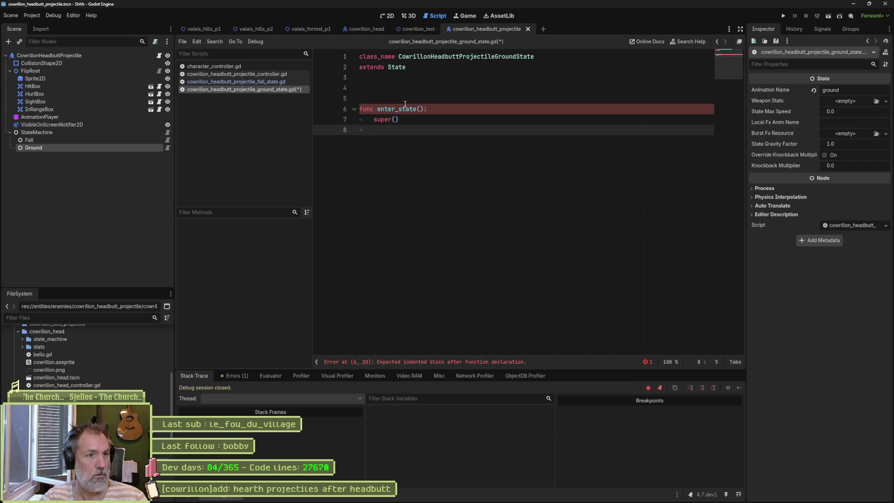
pyautogui.write('locity_y = 0.0')
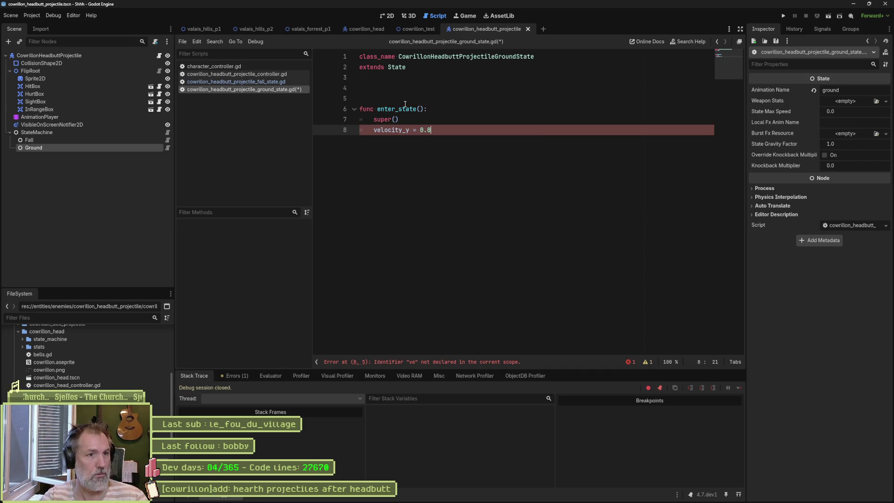
pyautogui.hotkey('ctrl', 's')
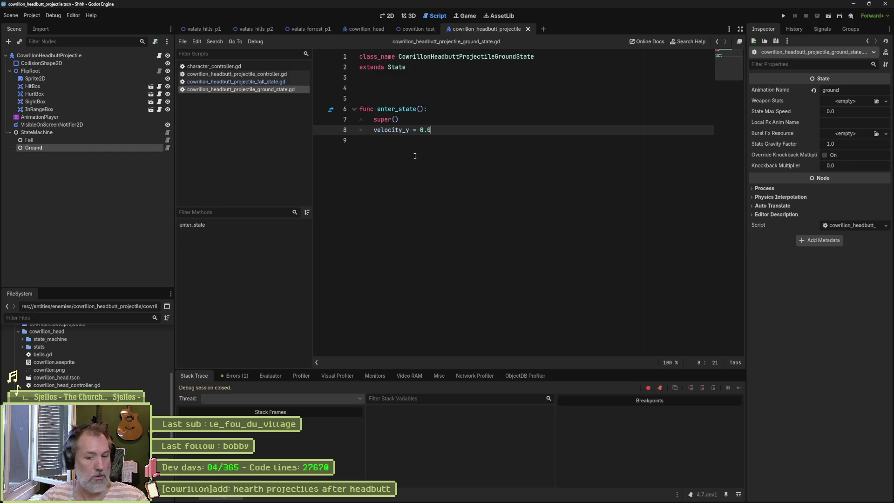
pyautogui.click(422, 30)
pyautogui.press('F6')
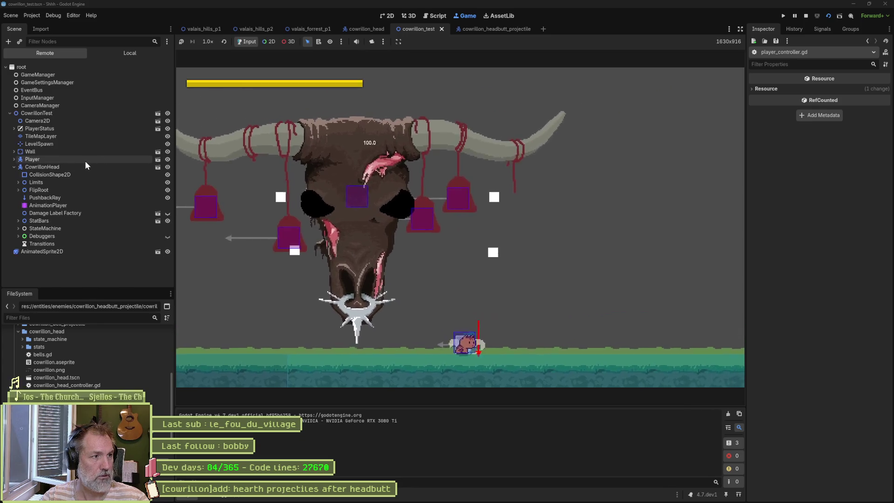
# Review the running CowrillonHead's properties in the Remote tree, then stop the game.
pyautogui.click(80, 167)
pyautogui.scroll(-5, 828, 304)
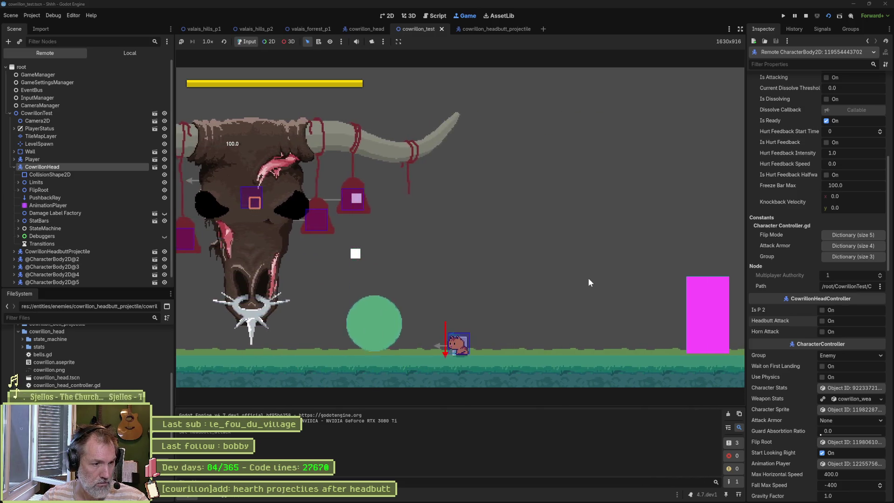
pyautogui.press('F8')
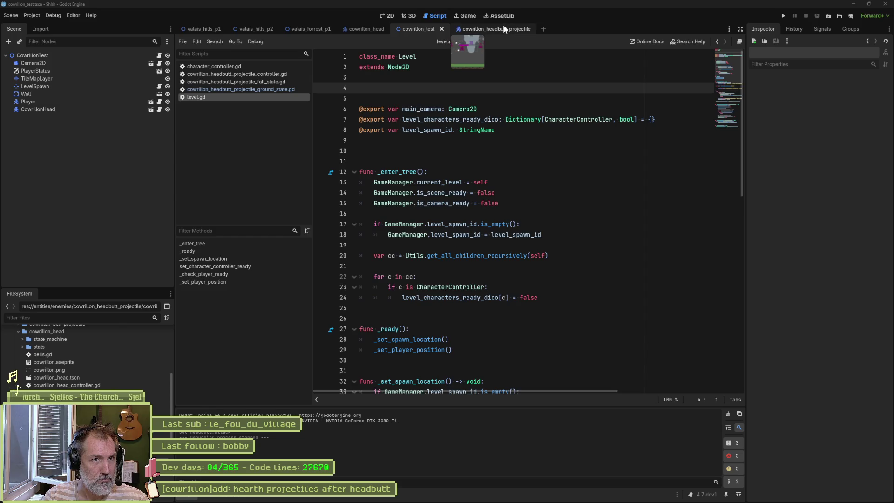
# Set the Fall state's State Max Speed to 100 and save the projectile scene.
pyautogui.click(488, 29)
pyautogui.click(166, 140)
pyautogui.click(153, 140)
pyautogui.click(839, 110)
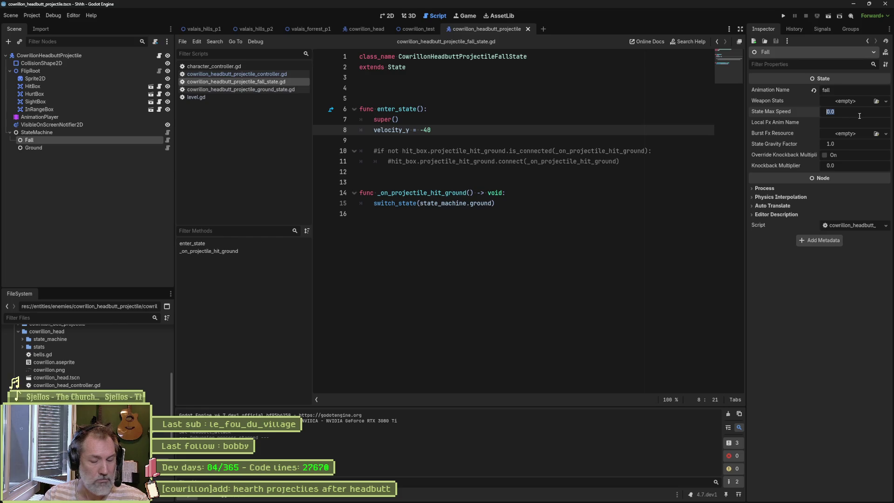
pyautogui.write('100')
pyautogui.press('Return')
pyautogui.hotkey('ctrl', 's')
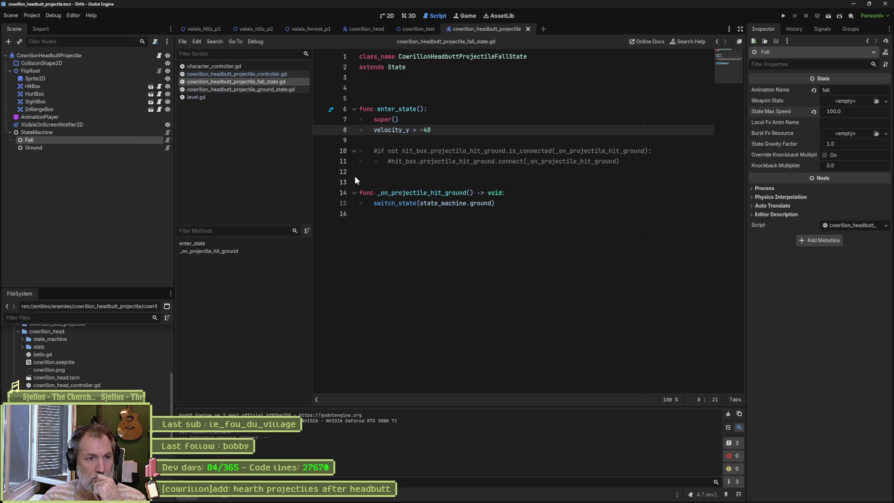
# Uncomment the fall state's signal connection lines and run the game.
pyautogui.moveTo(430, 150); pyautogui.dragTo(428, 161)
pyautogui.hotkey('ctrl', 'k')
pyautogui.press('F5')
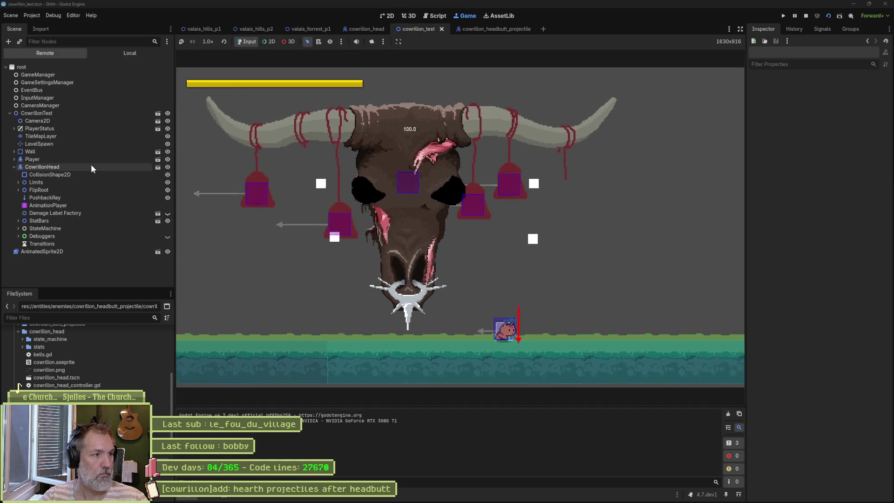
# Inspect the live CowrillonHead while the projectiles fall, then stop the game.
pyautogui.click(90, 166)
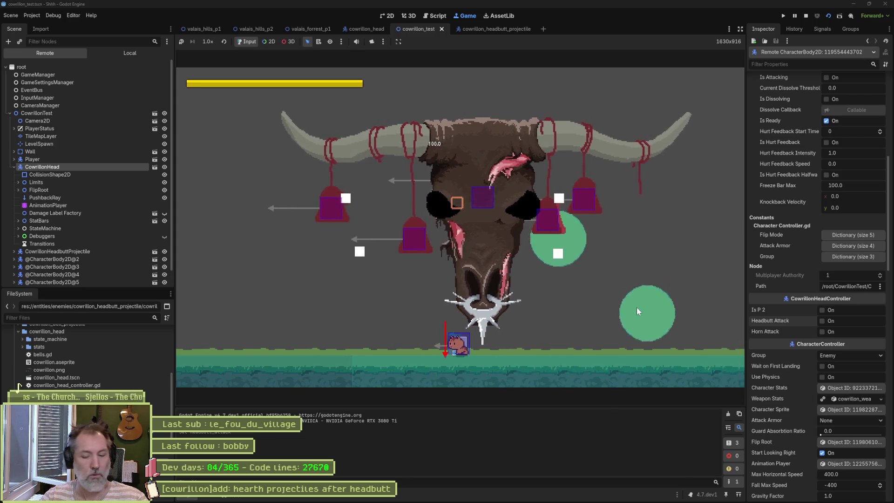
pyautogui.press('F8')
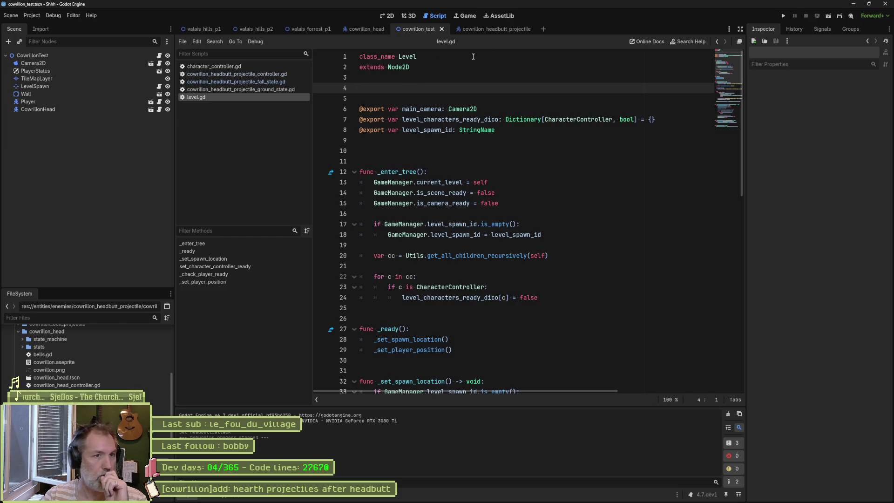
# Try changing the controller's base class to Projectile, then undo it and restore the line 10 removal.
pyautogui.click(498, 29)
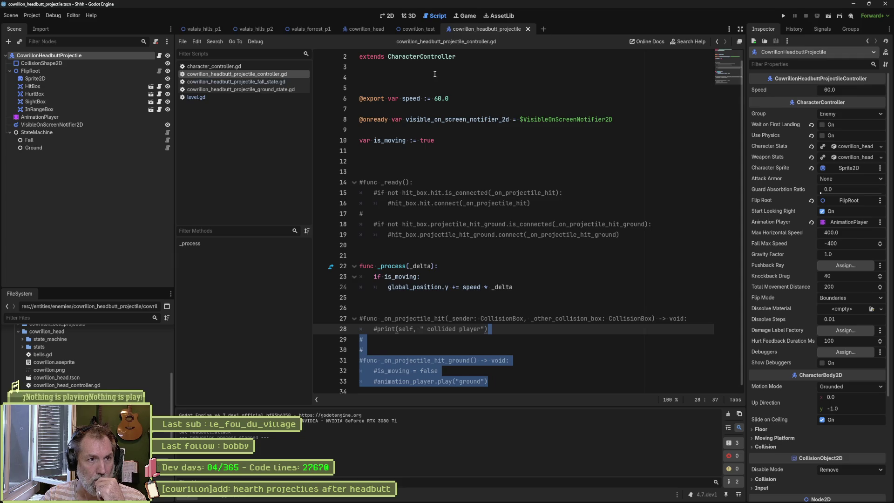
pyautogui.scroll(1, 433, 79)
pyautogui.doubleClick(403, 69)
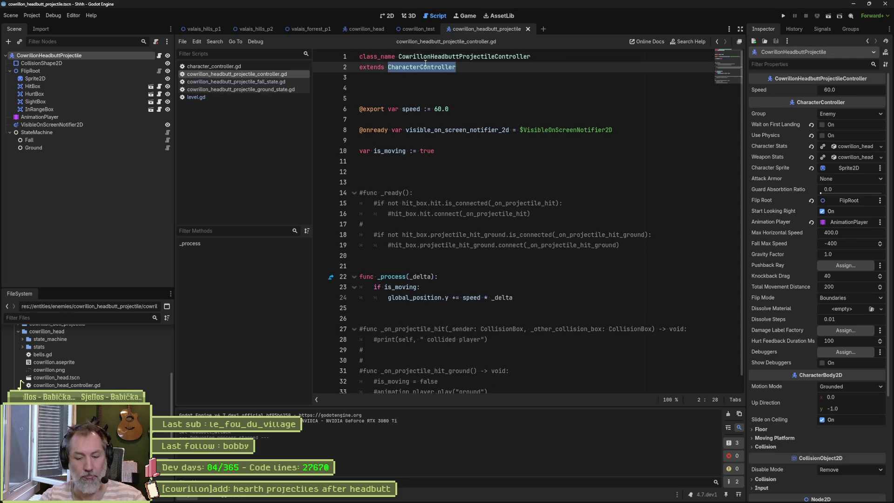
pyautogui.write('Proje')
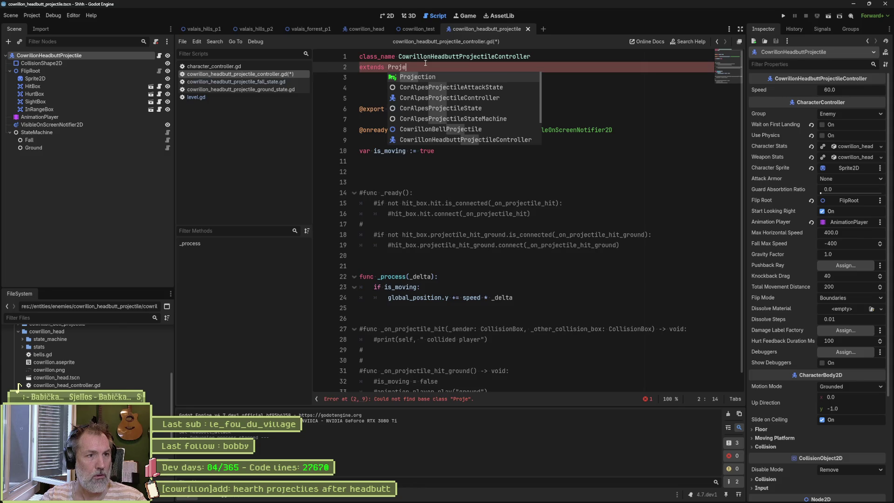
pyautogui.write('ctile')
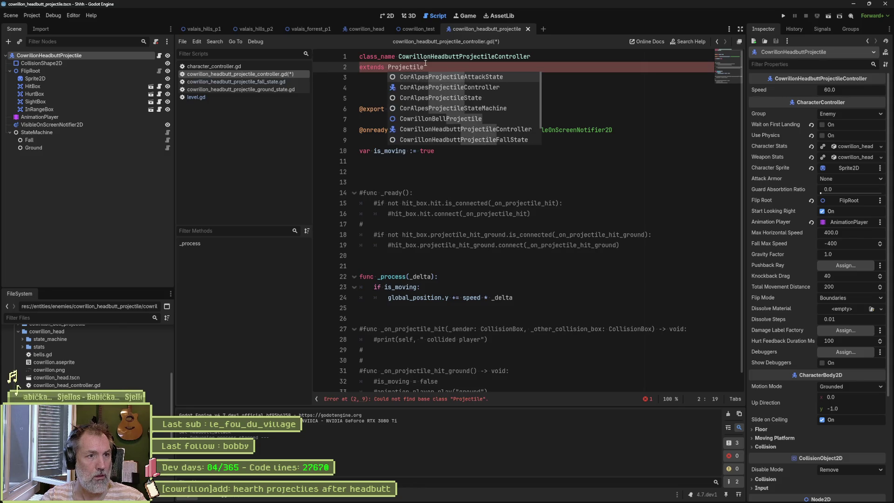
pyautogui.hotkey('ctrl', 'z')
pyautogui.hotkey('ctrl', 'z')
pyautogui.hotkey('ctrl', 'z')
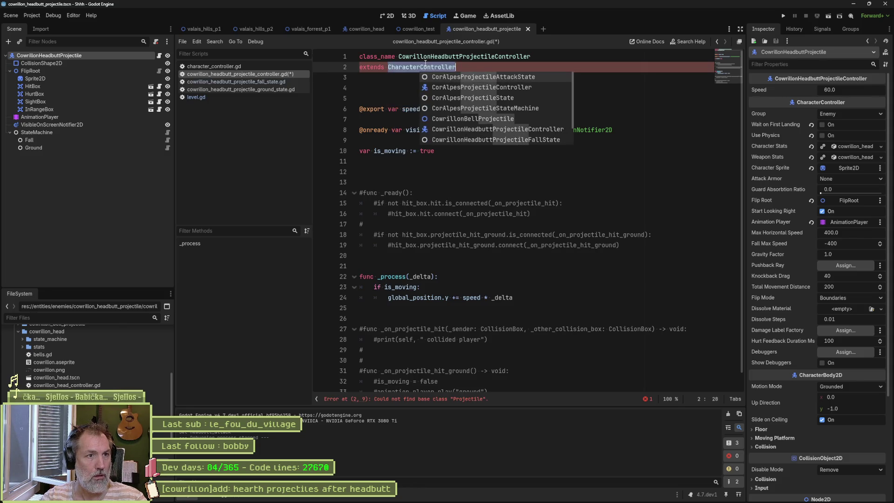
pyautogui.hotkey('ctrl', 'shift', 'z')
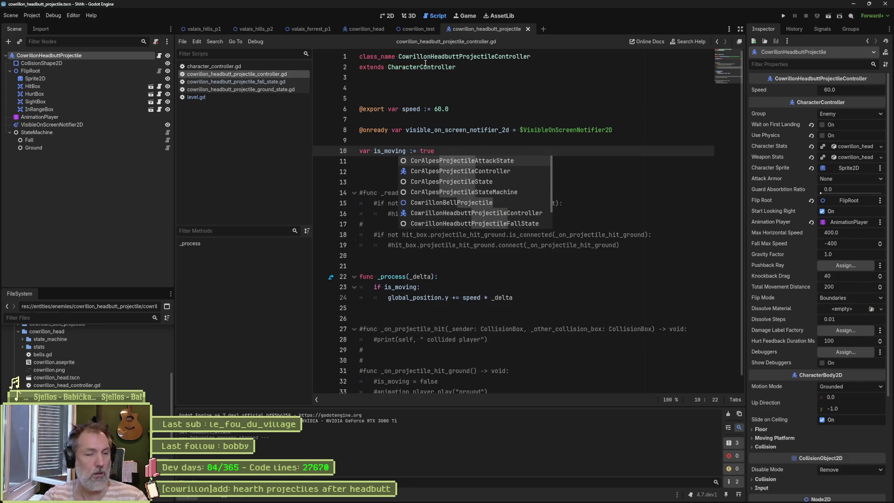
pyautogui.click(540, 113)
pyautogui.doubleClick(390, 151)
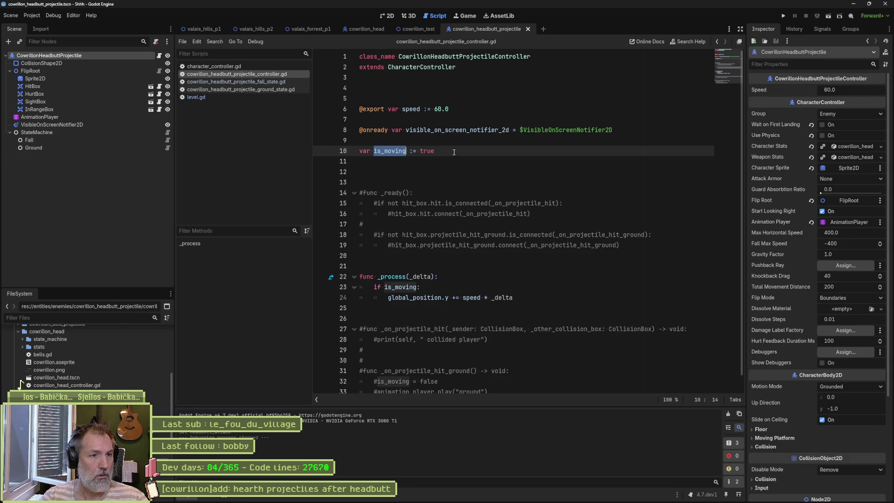
pyautogui.click(457, 148)
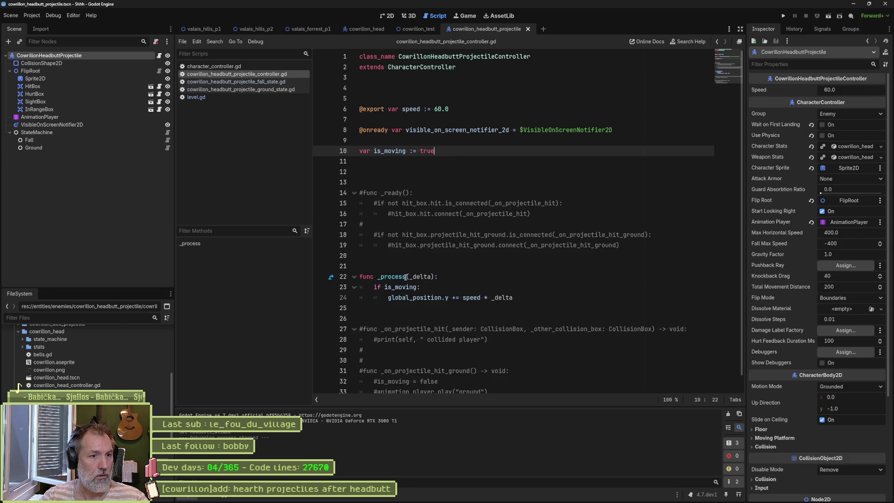
# Comment out the _process movement code on lines 22–24, save, and run the game.
pyautogui.moveTo(409, 277); pyautogui.dragTo(408, 297)
pyautogui.hotkey('ctrl', 'k')
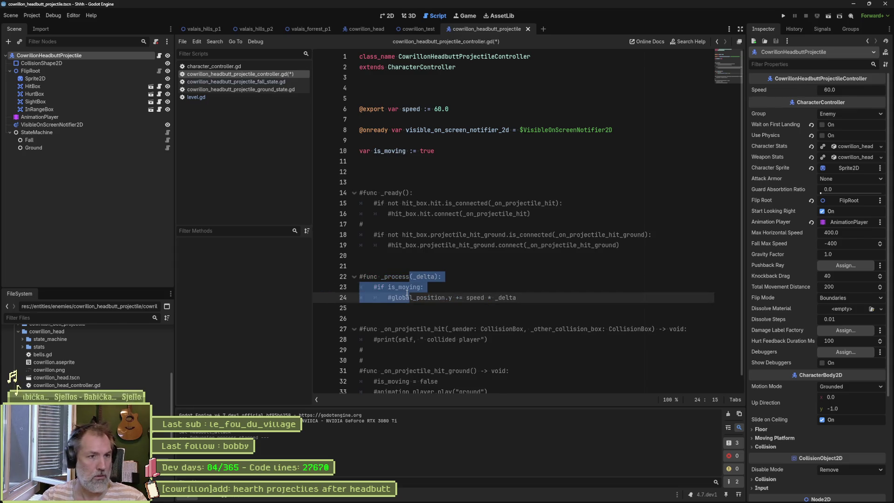
pyautogui.hotkey('ctrl', 's')
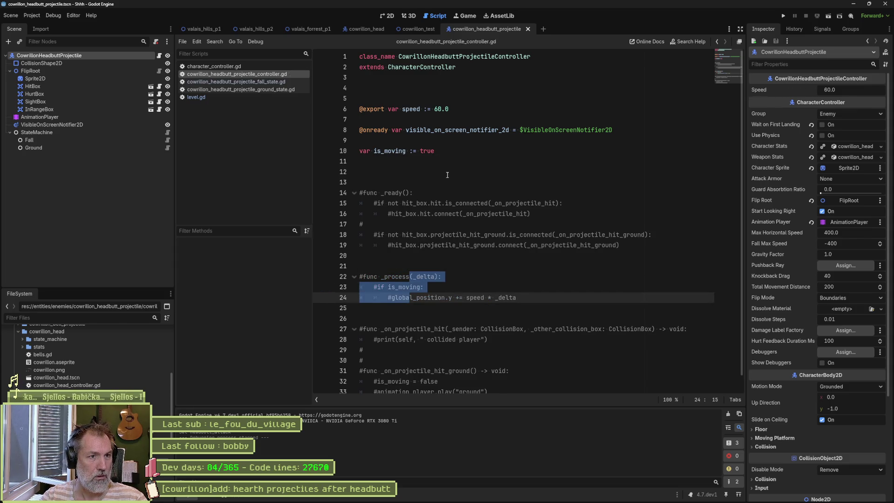
pyautogui.scroll(-1, 474, 172)
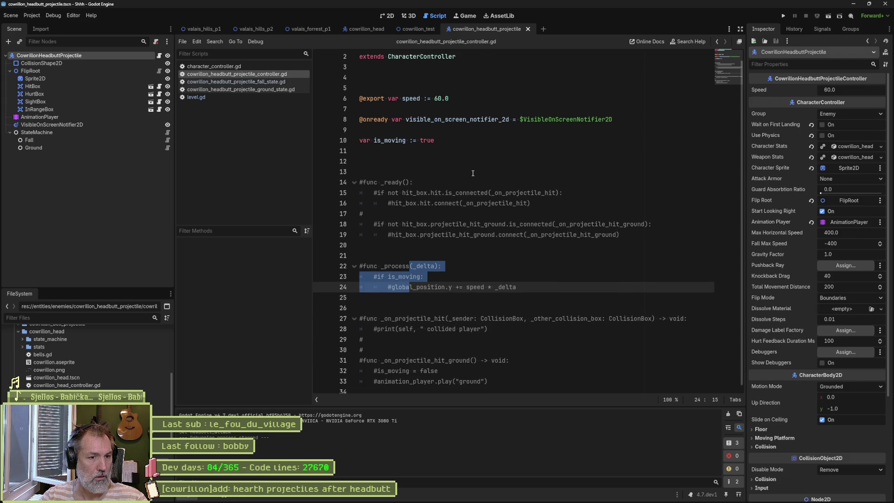
pyautogui.doubleClick(485, 120)
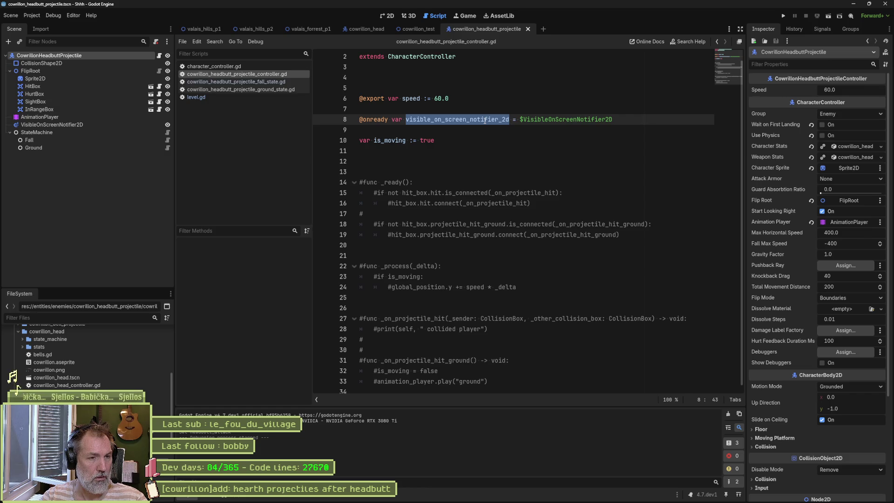
pyautogui.scroll(1, 485, 122)
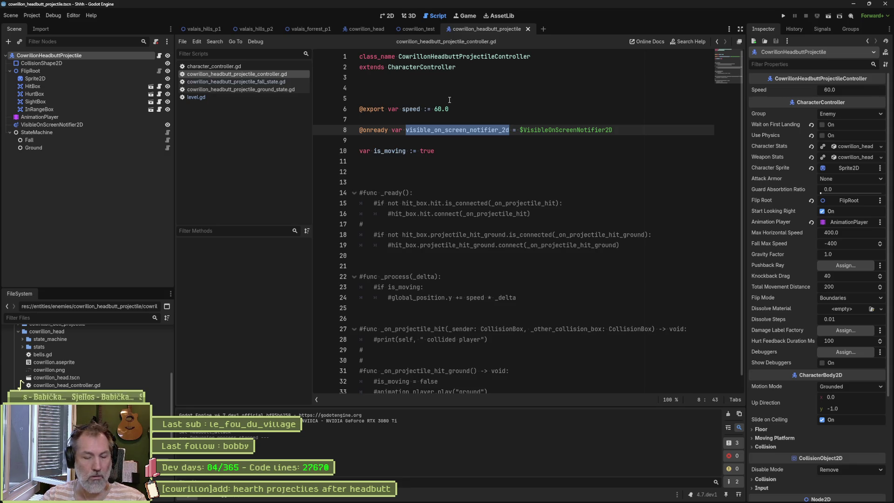
pyautogui.press('F5')
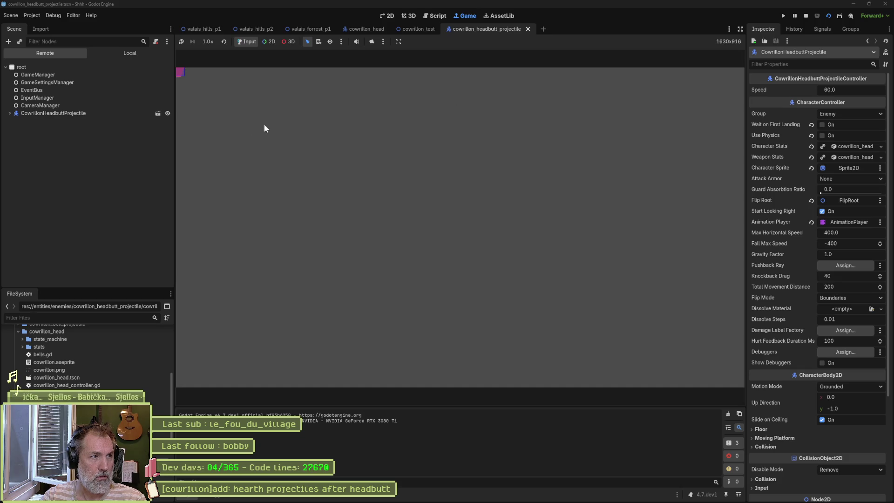
# Inspect the live projectile, its StateMachine and the Fall state's values, then stop the game.
pyautogui.click(72, 113)
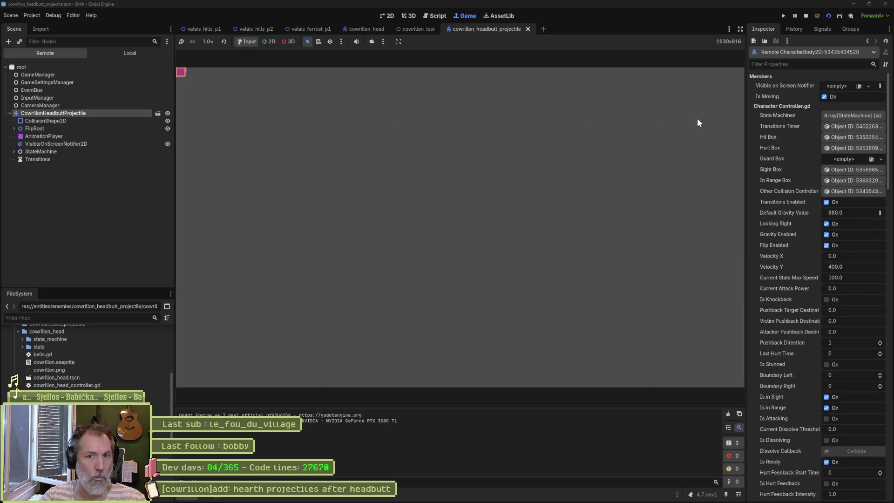
pyautogui.click(63, 152)
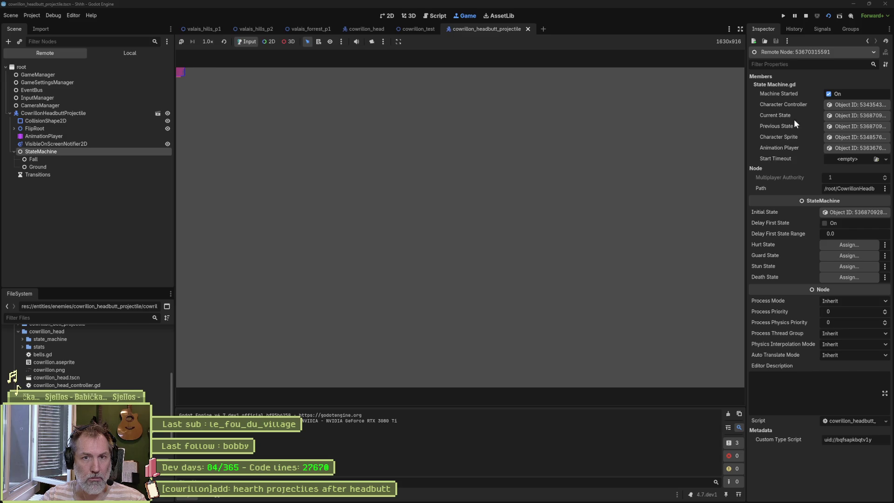
pyautogui.click(850, 115)
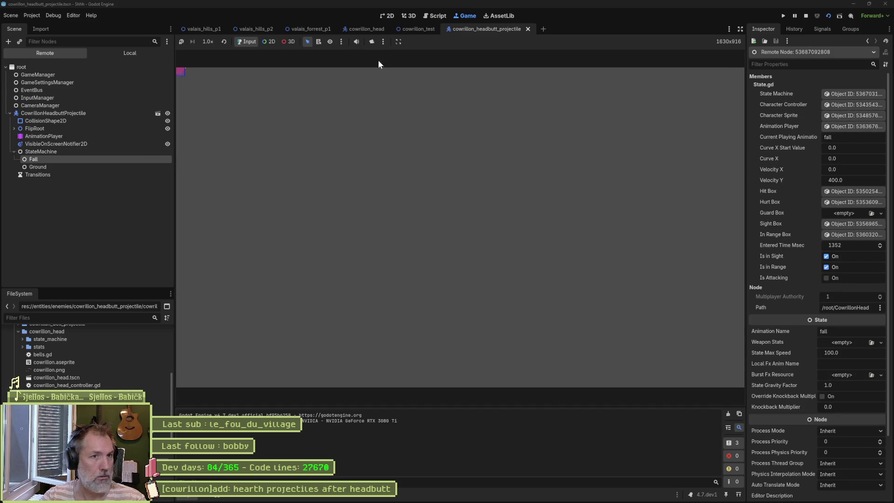
pyautogui.press('F8')
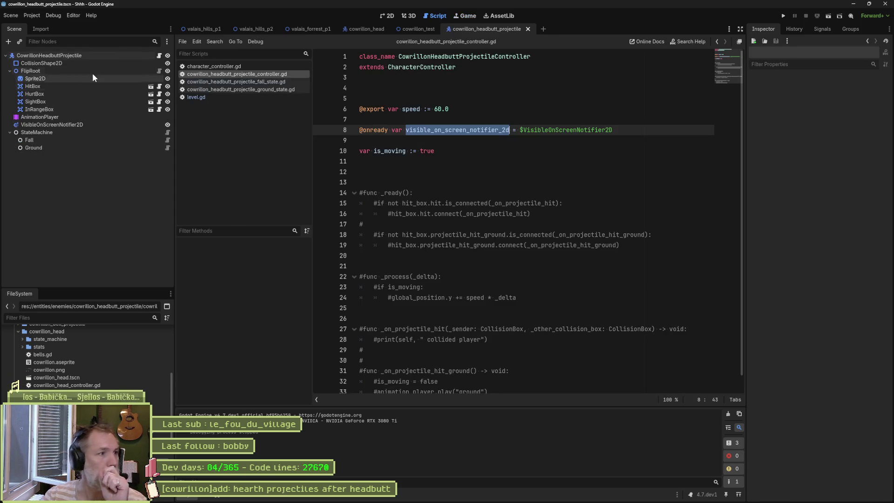
# Open the Fall state's script and add an update_state(_delta) function below the if block.
pyautogui.click(102, 56)
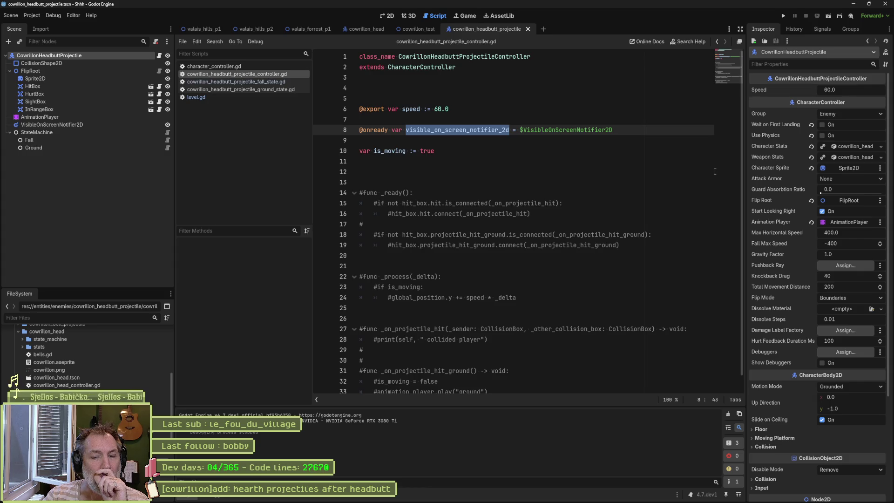
pyautogui.click(167, 140)
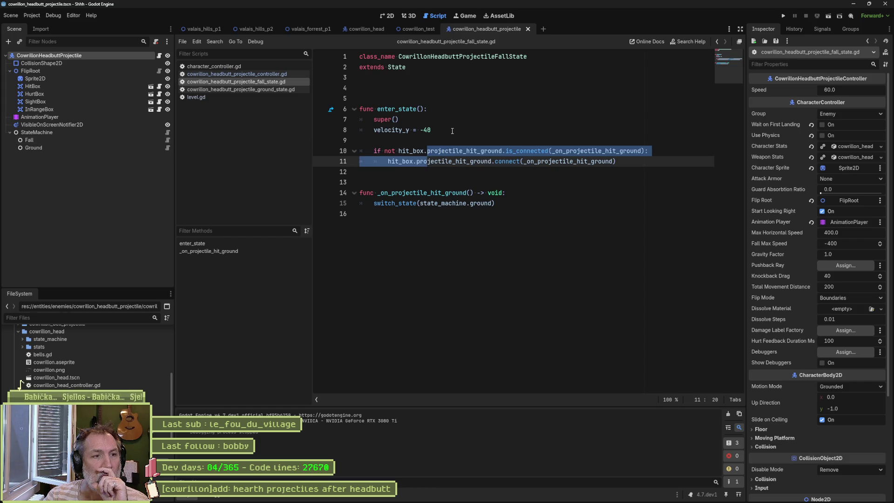
pyautogui.click(447, 171)
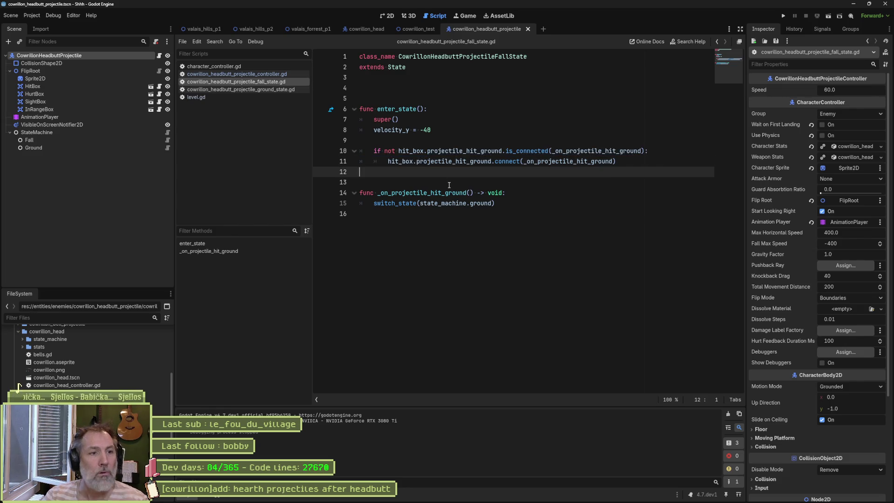
pyautogui.press('Return')
pyautogui.press('Return')
pyautogui.press('Return')
pyautogui.press('Up')
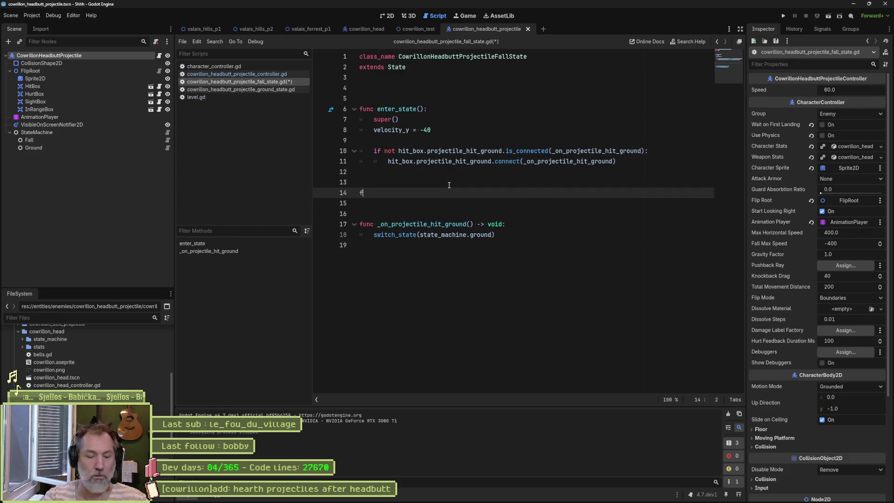
pyautogui.write('func upd')
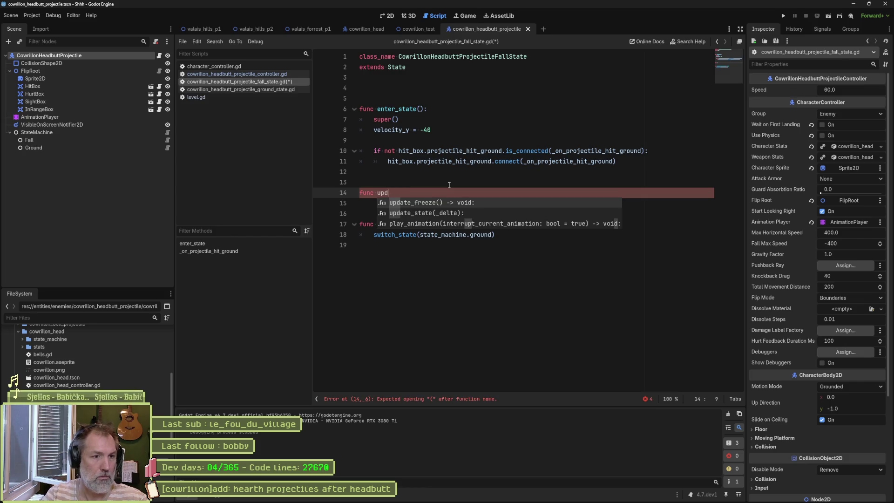
pyautogui.press('Down')
pyautogui.press('Return')
# Copy the velocity_y = -40 line into update_state and run the scene with F6.
pyautogui.hotkey('shift', 'Up')
pyautogui.hotkey('ctrl', 'c')
pyautogui.click(461, 192)
pyautogui.hotkey('ctrl', 'v')
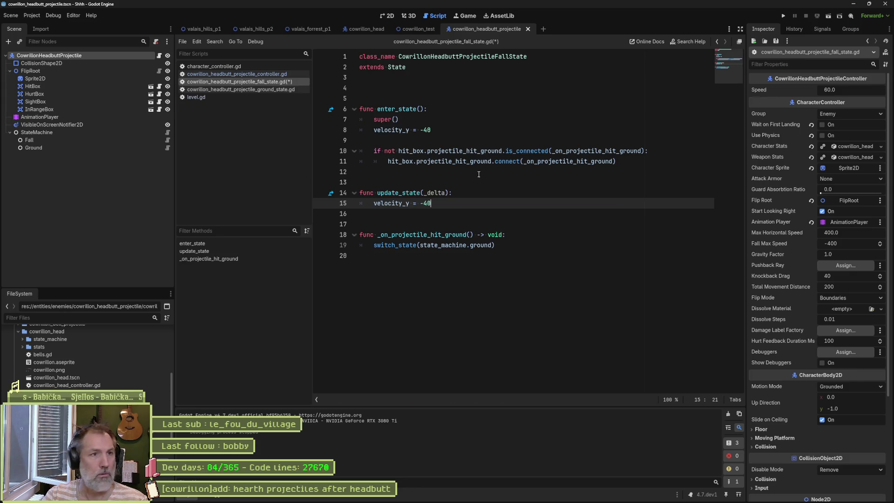
pyautogui.press('F6')
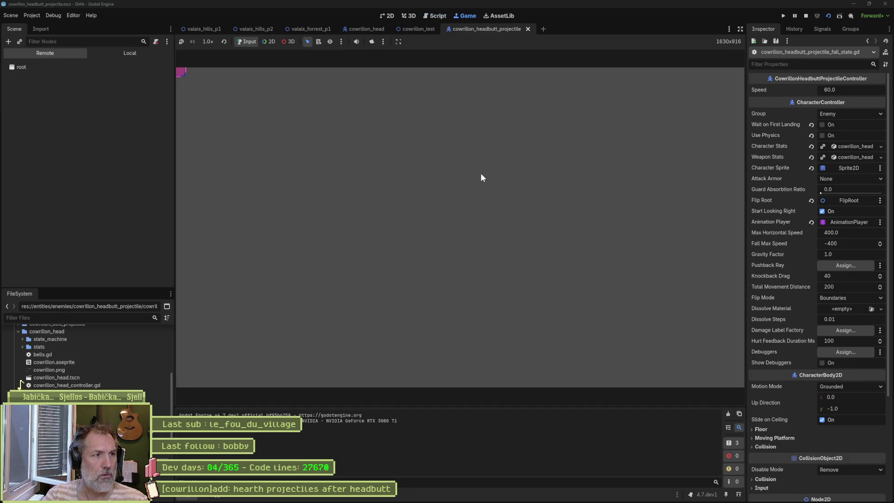
# Stop the running headbutt projectile scene with F8.
pyautogui.press('F8')
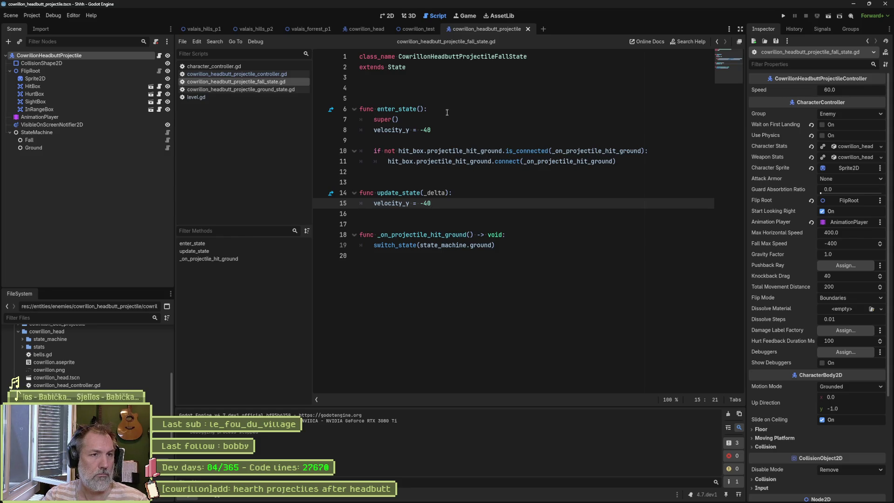
# Open cuckoo_cones.tscn through quick file search, then close it again.
pyautogui.hotkey('shift', 'alt', 'o')
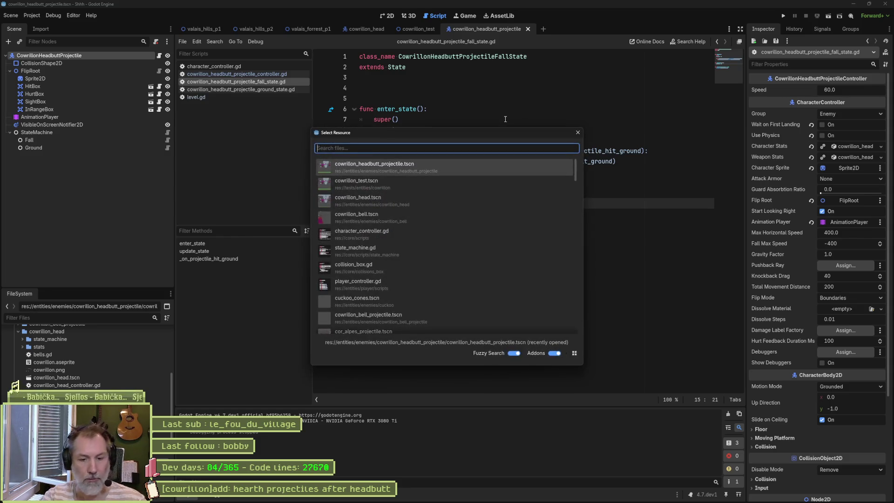
pyautogui.write('cuckoo_con')
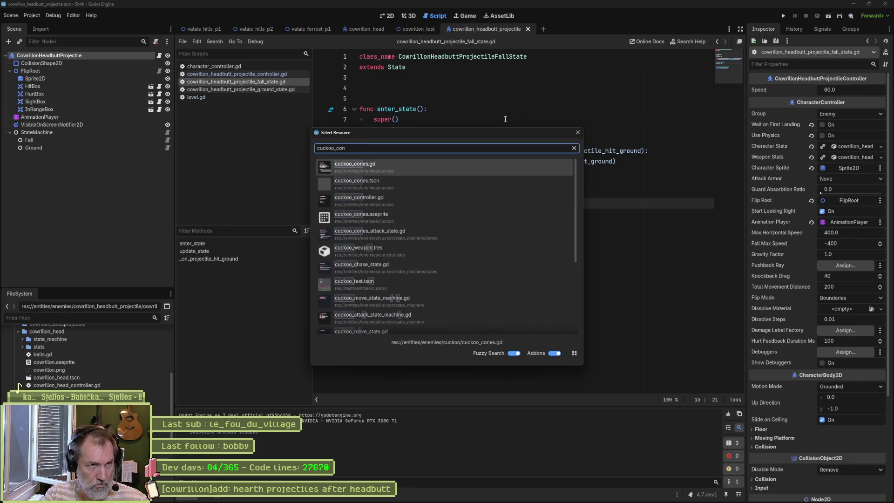
pyautogui.press('Down')
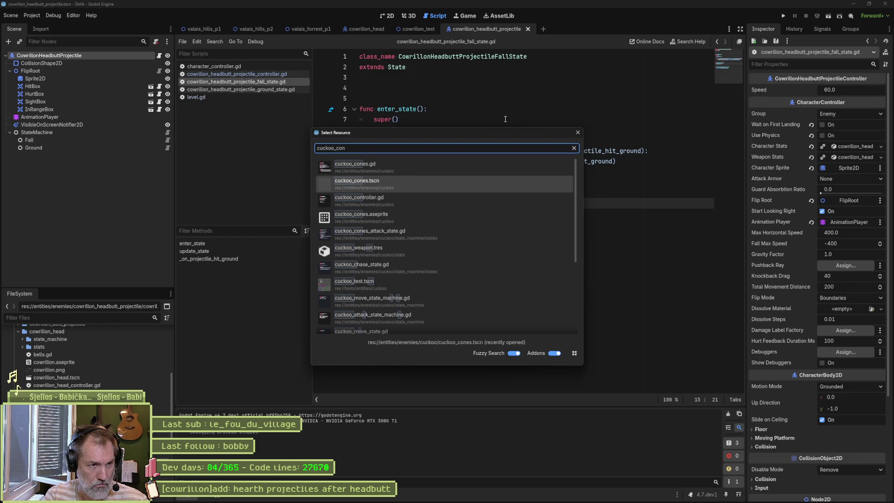
pyautogui.press('Return')
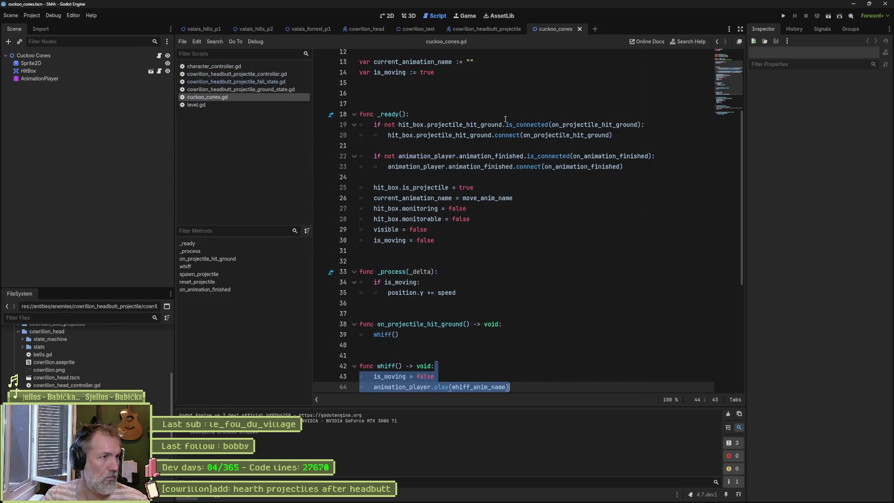
pyautogui.middleClick(564, 28)
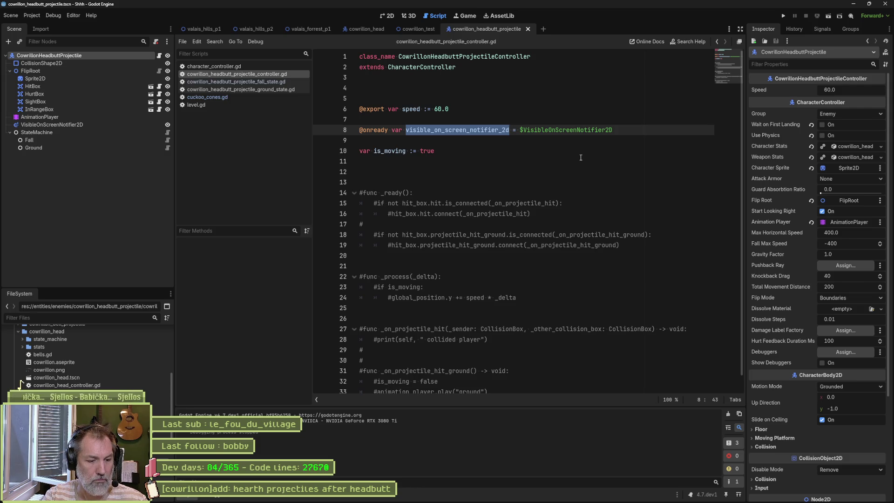
# Open cor_alpes_projectile.tscn and review its Attack state script's update_state function.
pyautogui.hotkey('shift', 'alt', 'o')
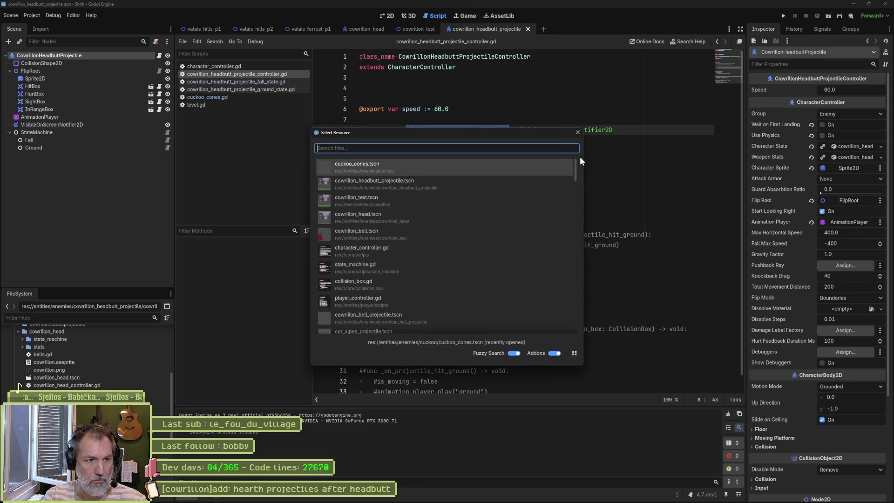
pyautogui.write('cor_alpes_')
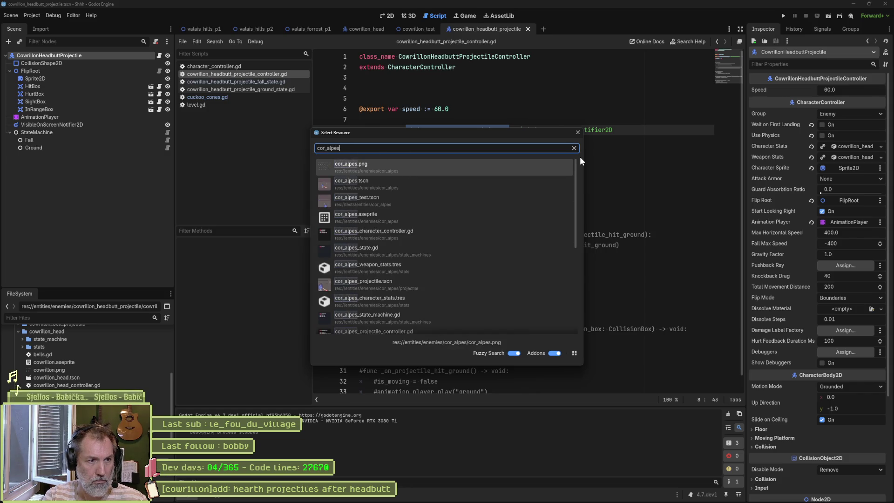
pyautogui.write('proj')
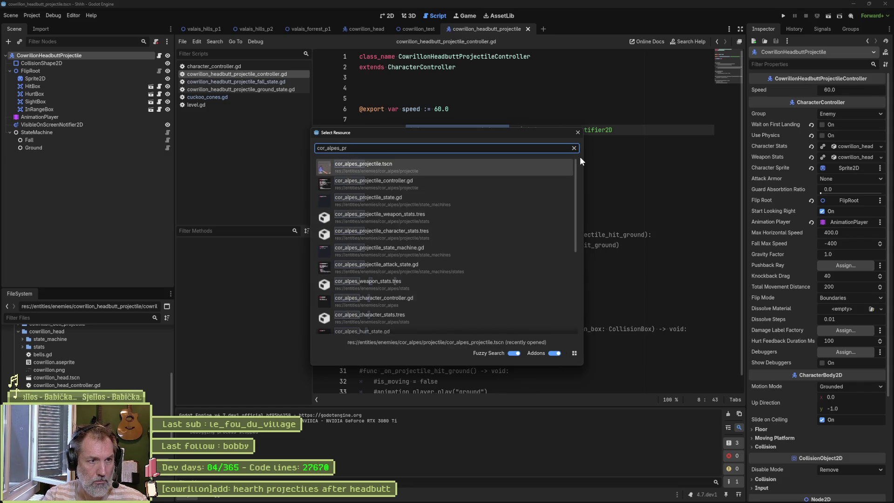
pyautogui.press('Return')
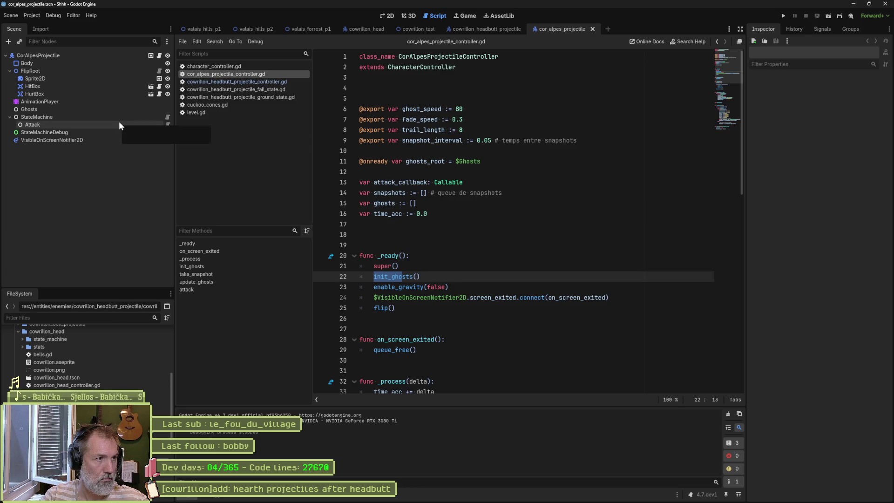
pyautogui.click(138, 126)
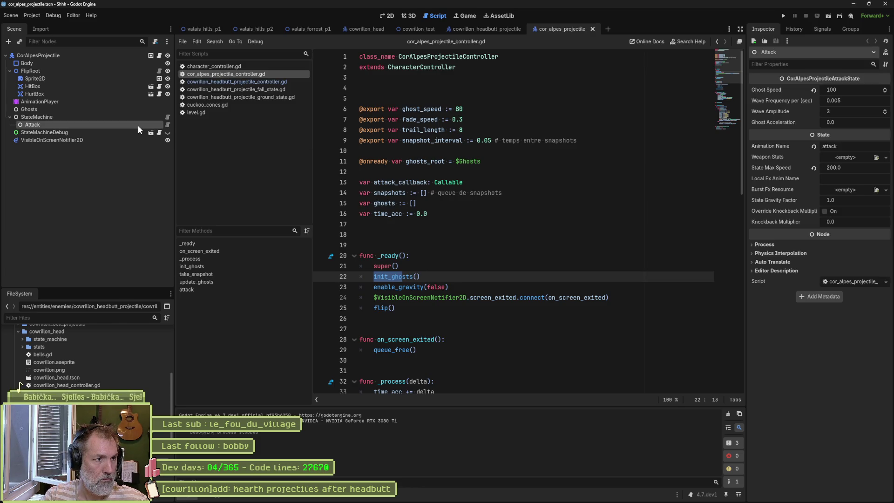
pyautogui.click(166, 124)
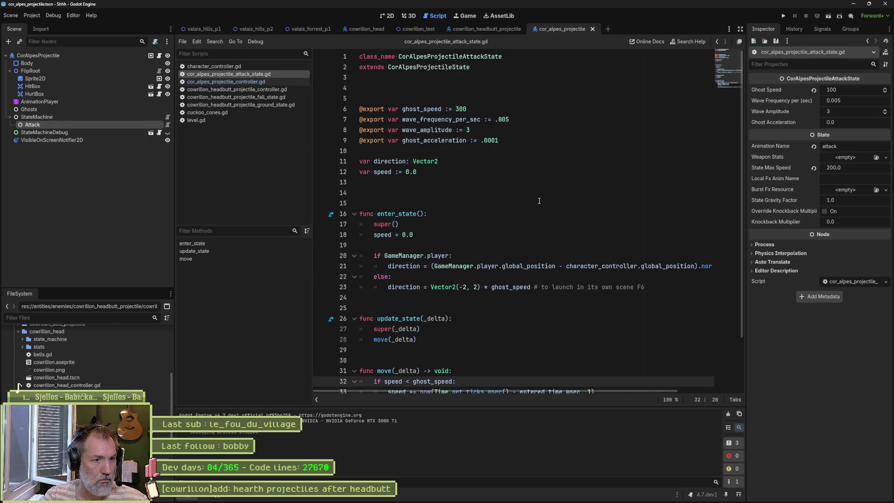
pyautogui.scroll(-2, 539, 201)
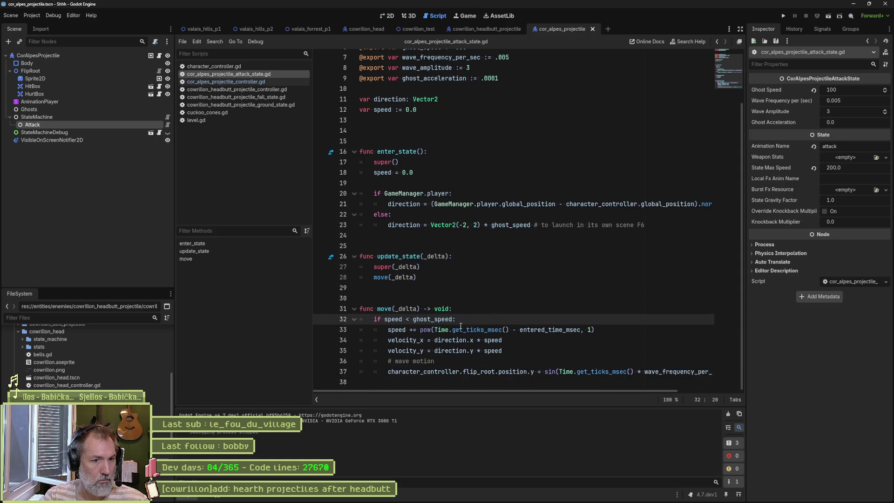
pyautogui.moveTo(389, 342); pyautogui.dragTo(502, 341)
pyautogui.moveTo(396, 256); pyautogui.dragTo(452, 256)
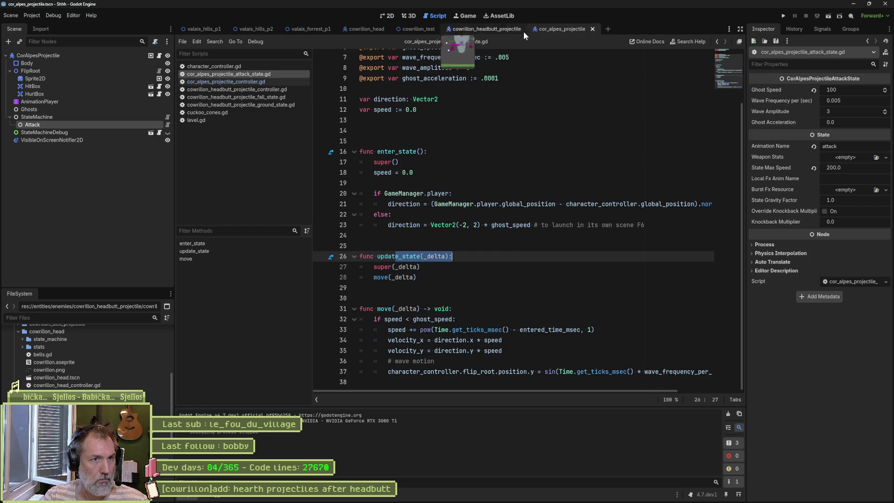
# Close the cor_alpes and headbutt projectile controller scripts and show the headbutt fall state script.
pyautogui.middleClick(238, 81)
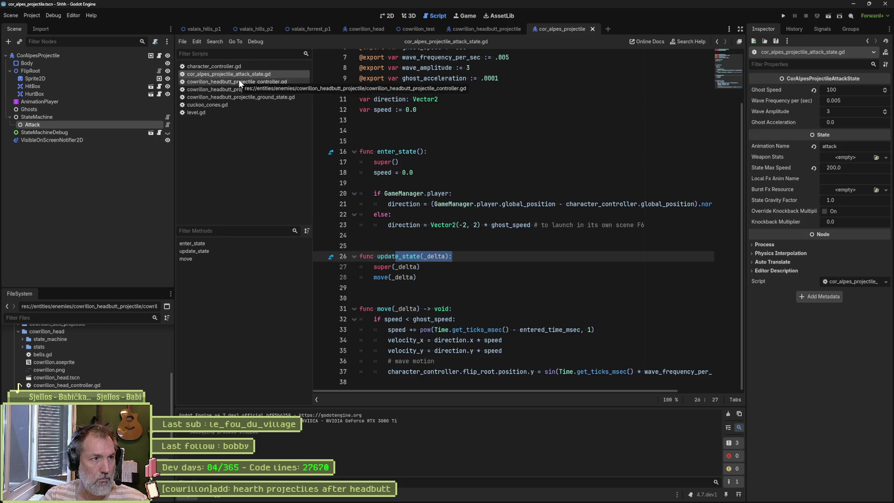
pyautogui.middleClick(240, 81)
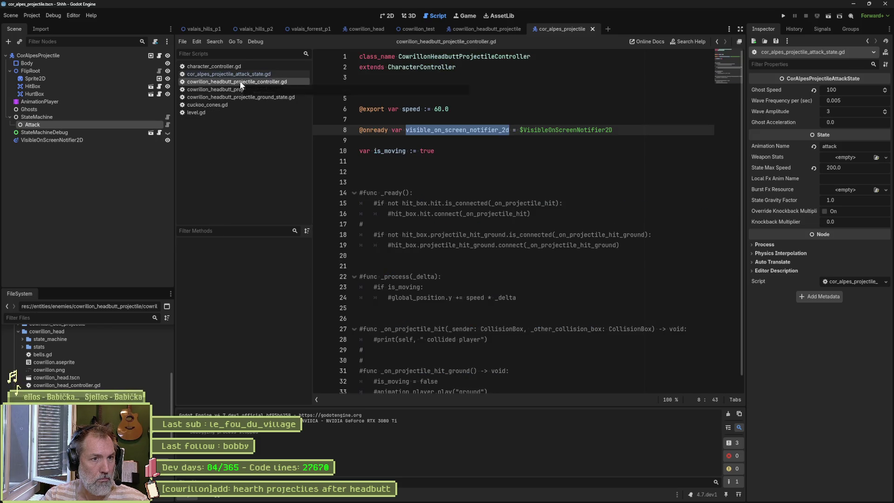
pyautogui.click(239, 81)
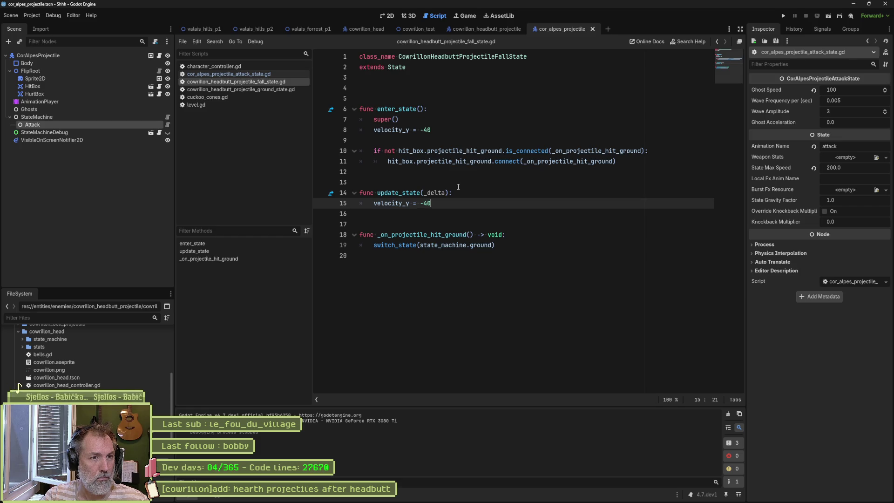
# Trace velocity_y's definition through state.gd and character_controller.gd, then close both scripts.
pyautogui.keyDown('ctrl'); pyautogui.click(393, 203); pyautogui.keyUp('ctrl')
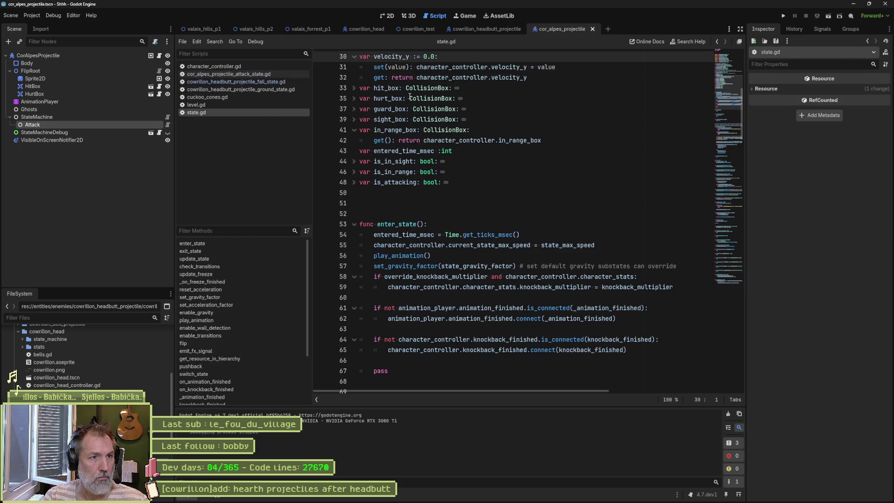
pyautogui.keyDown('ctrl'); pyautogui.click(504, 78); pyautogui.keyUp('ctrl')
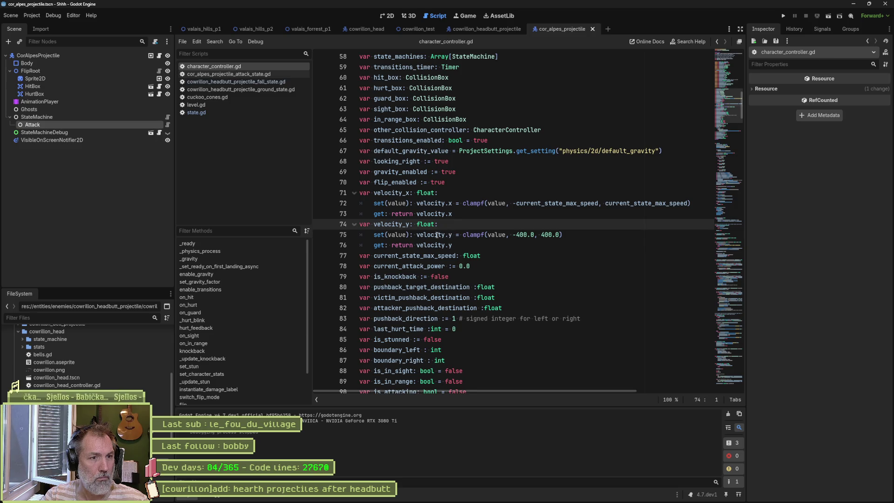
pyautogui.click(502, 251)
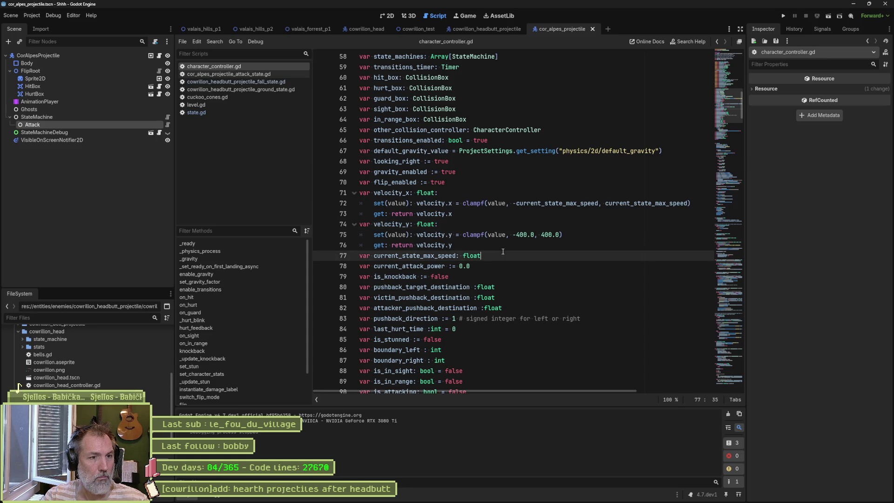
pyautogui.hotkey('ctrl', 'w')
pyautogui.hotkey('ctrl', 'w')
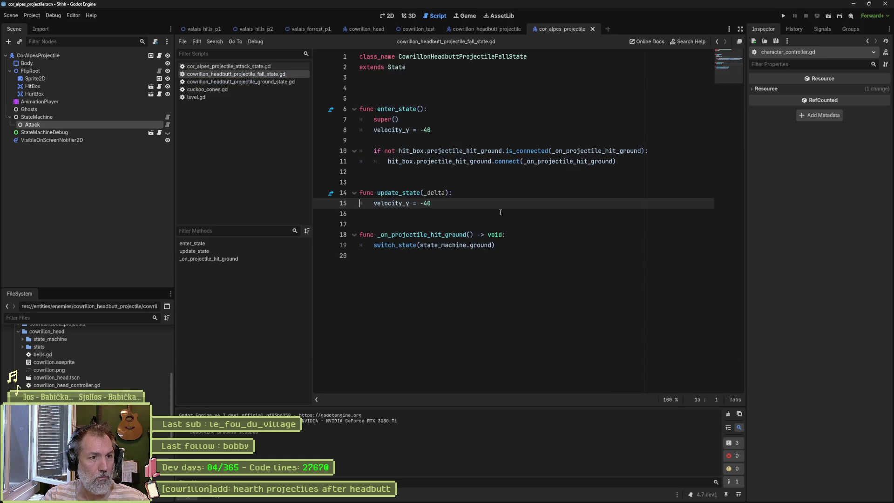
# Insert and remove a blank line in update_state, then switch to the cowrillon_headbutt_projectile scene.
pyautogui.click(485, 193)
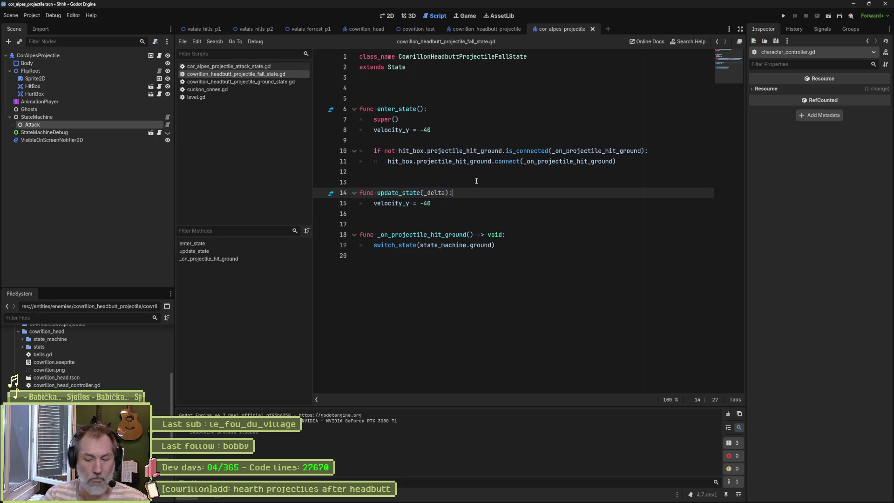
pyautogui.press('Return')
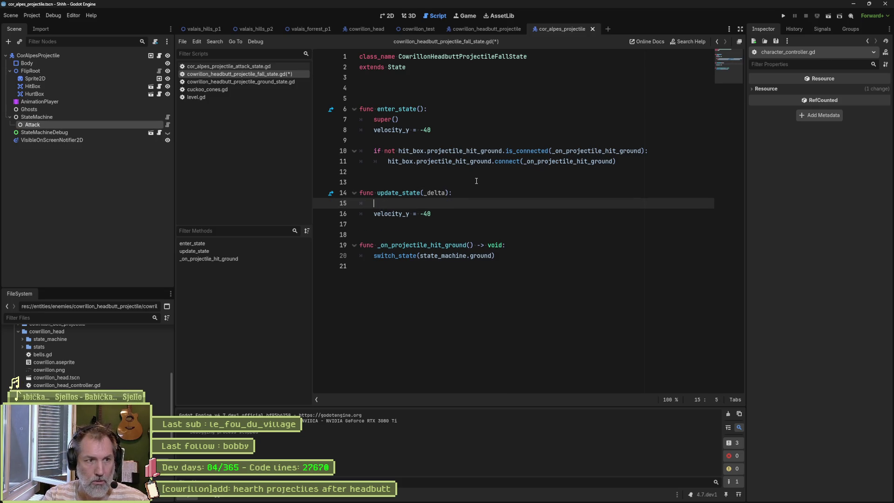
pyautogui.hotkey('ctrl', 'shift', 'k')
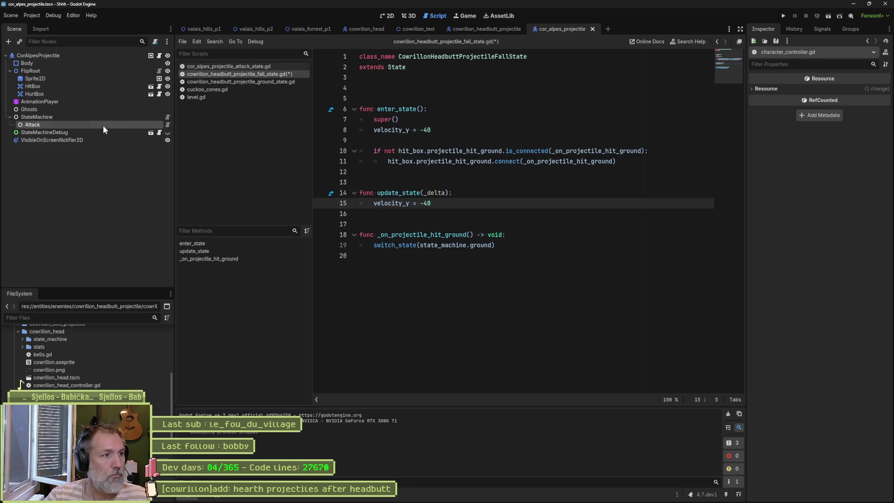
pyautogui.click(487, 29)
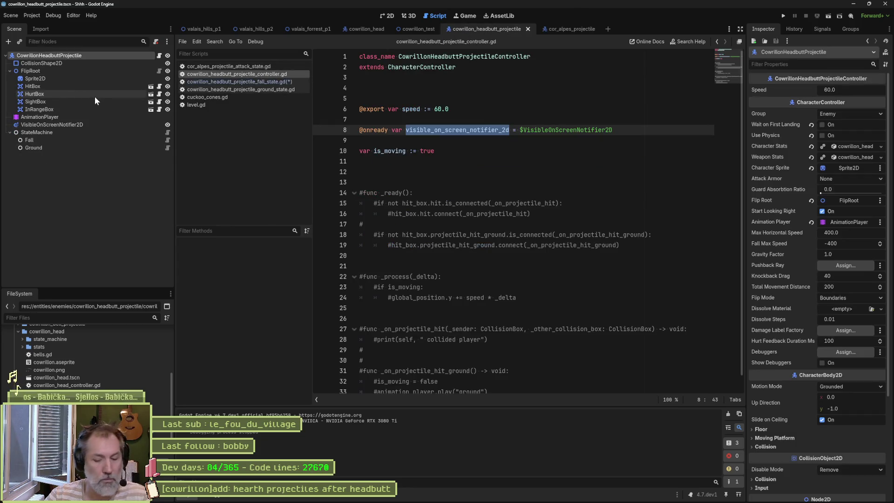
# Instance state_machine_debug.tscn as a child of the headbutt projectile.
pyautogui.hotkey('ctrl', 'shift', 'o')
pyautogui.write('machine_debug')
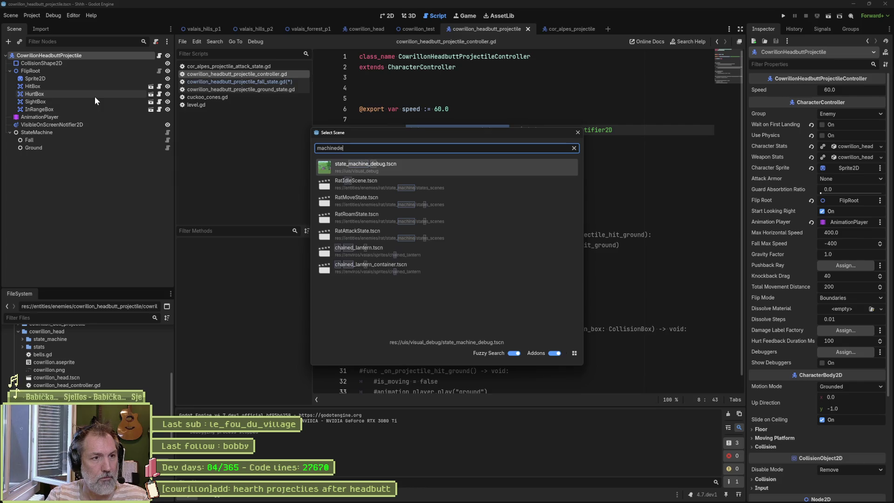
pyautogui.press('Return')
pyautogui.hotkey('ctrl', 'shift', 'a')
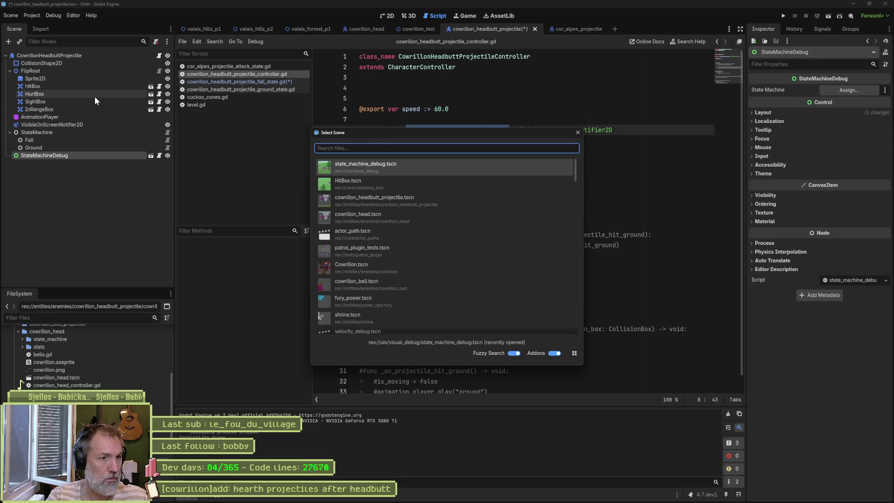
pyautogui.press('Escape')
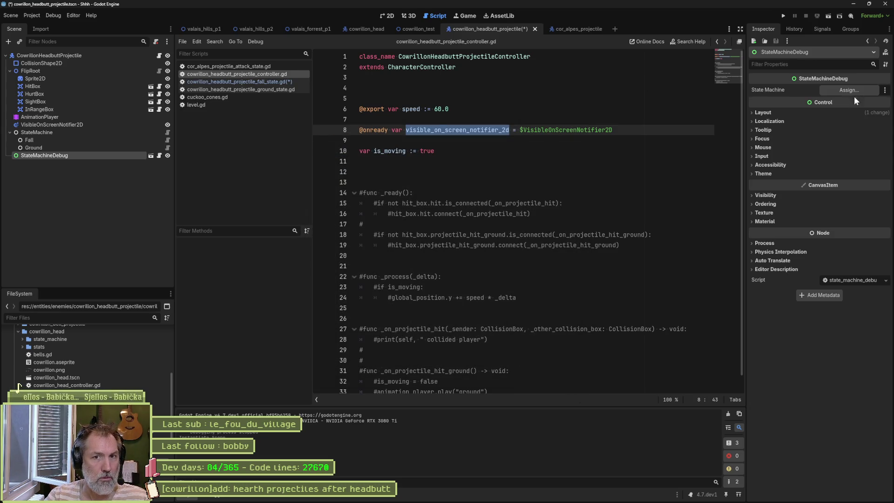
# Set the debugger's State Machine to the StateMachine node and move the STATES label above the sprite.
pyautogui.click(861, 90)
pyautogui.click(421, 241)
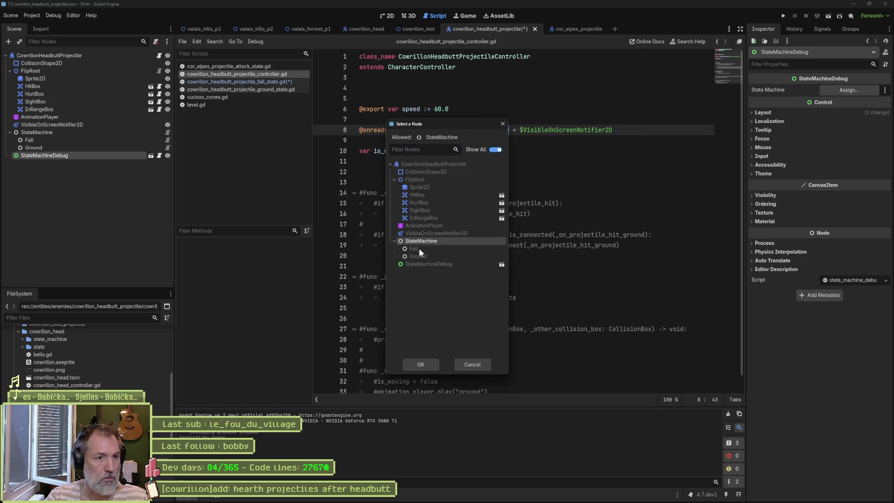
pyautogui.click(422, 365)
pyautogui.click(389, 17)
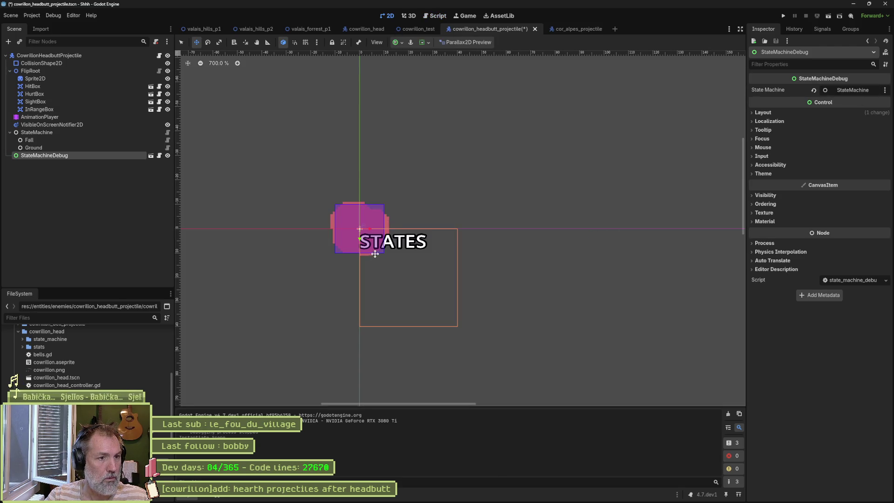
pyautogui.moveTo(360, 238)
pyautogui.mouseDown()
pyautogui.moveTo(358, 186)
pyautogui.moveTo(334, 168)
pyautogui.mouseUp()
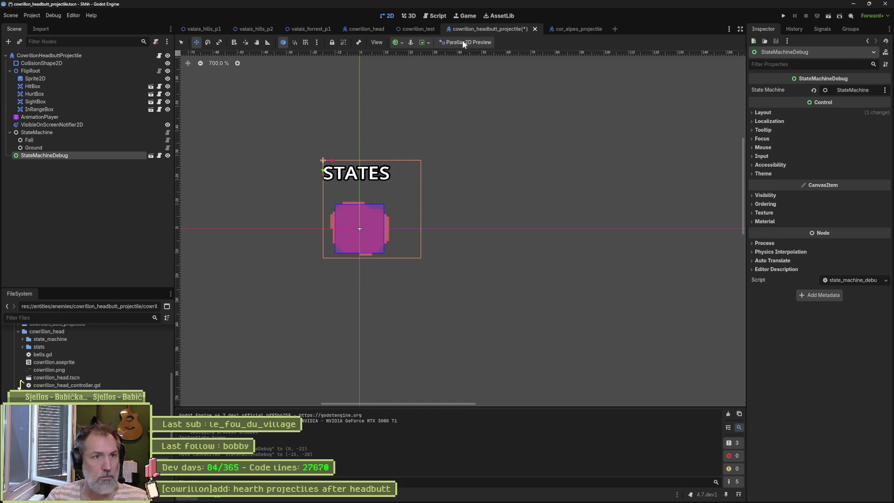
pyautogui.moveTo(423, 29)
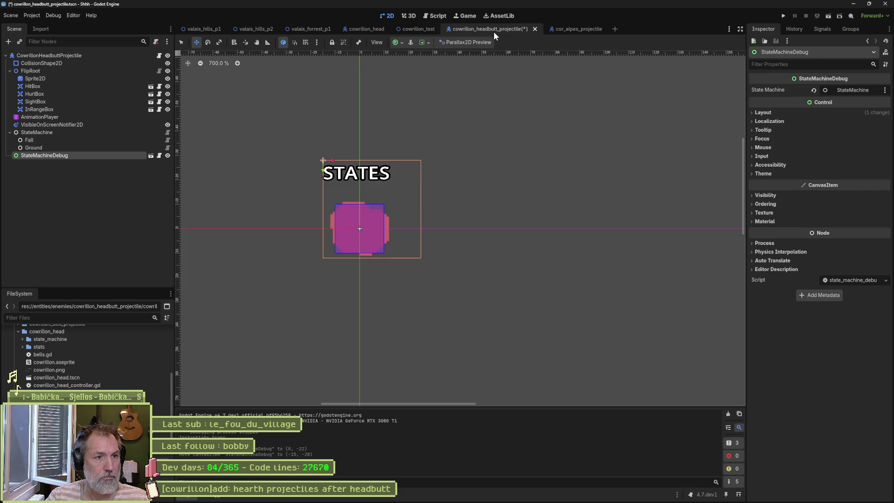
pyautogui.click(420, 29)
pyautogui.press('F6')
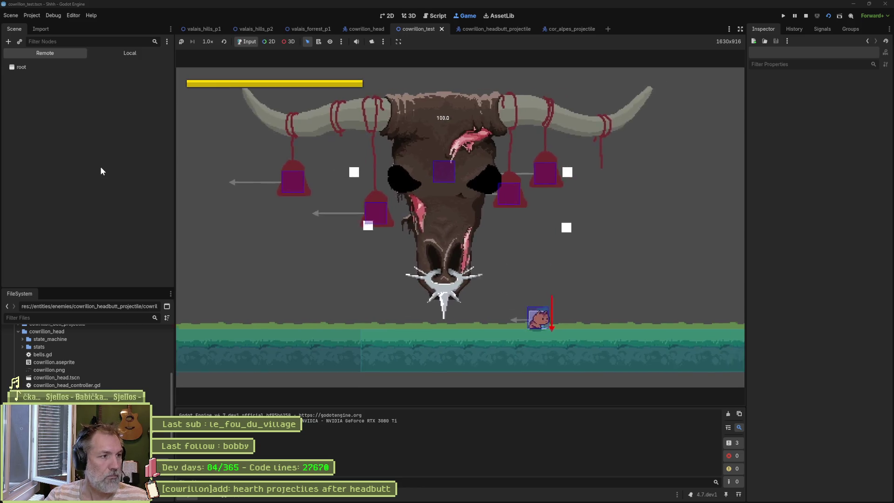
pyautogui.click(84, 168)
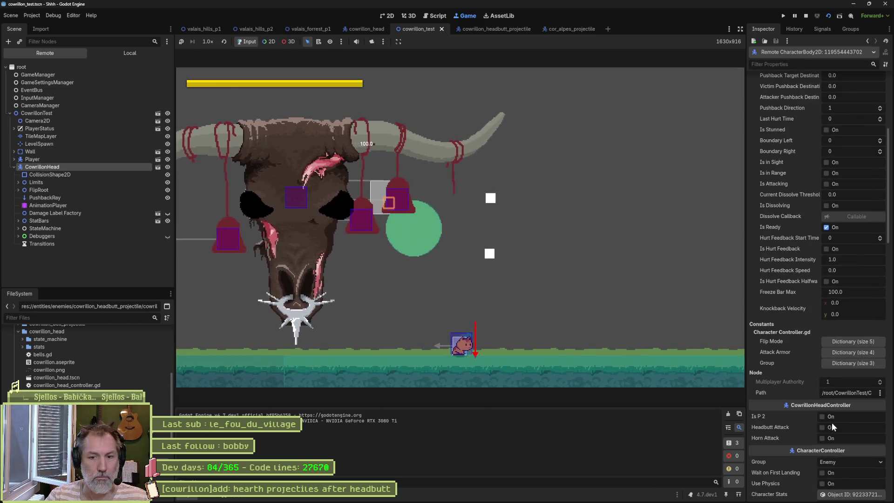
pyautogui.click(829, 427)
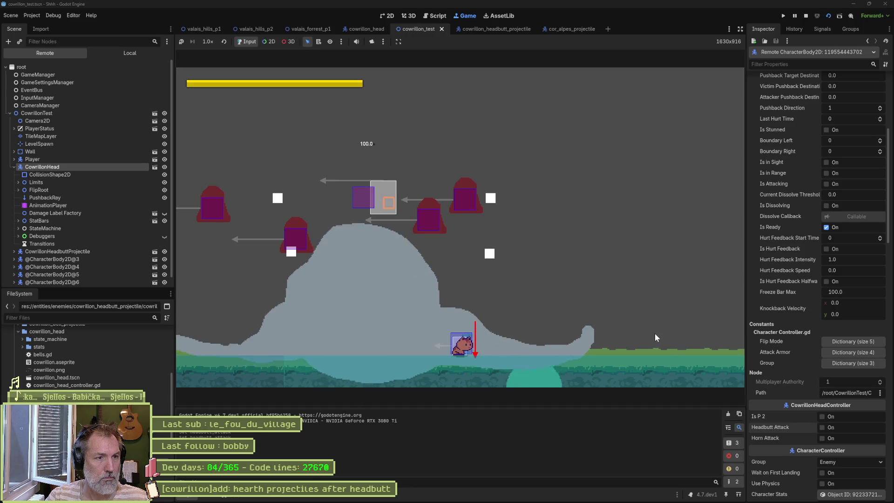
pyautogui.click(107, 259)
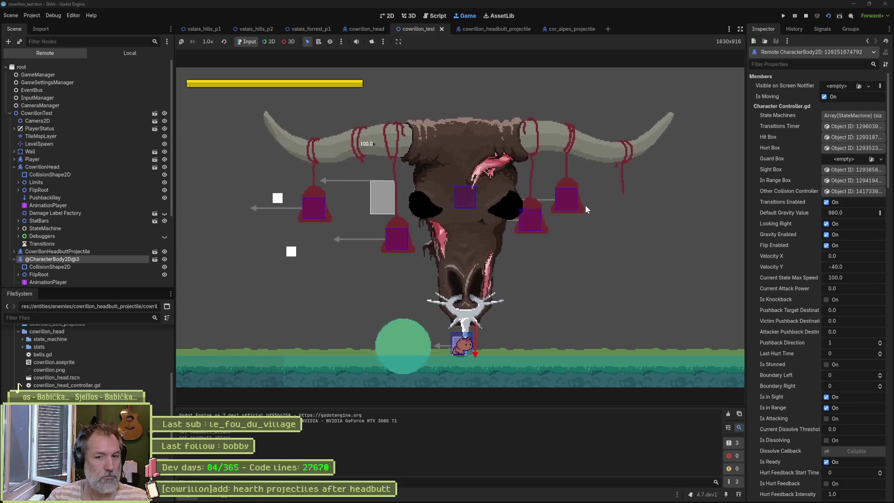
pyautogui.press('F8')
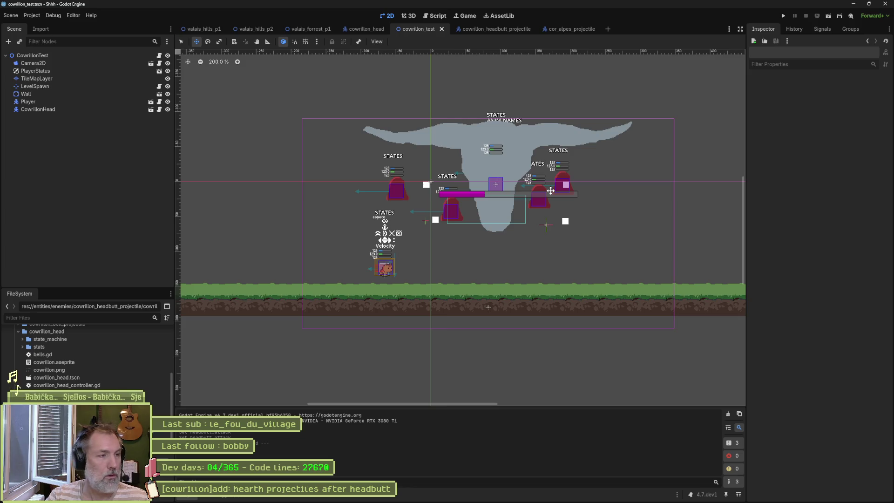
# Drag the CowrillonHeadbuttProjectile root down-right, then save, run and stop the scene.
pyautogui.click(506, 28)
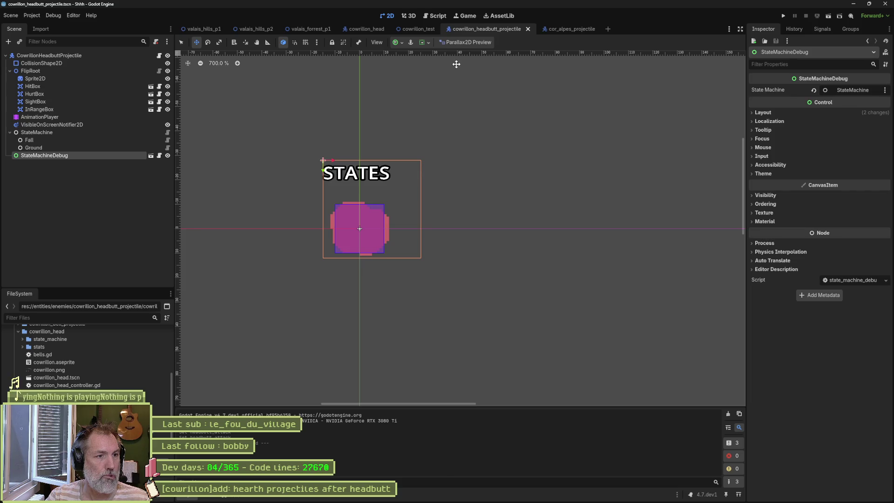
pyautogui.click(69, 56)
pyautogui.moveTo(287, 99); pyautogui.dragTo(426, 220)
pyautogui.press('F6')
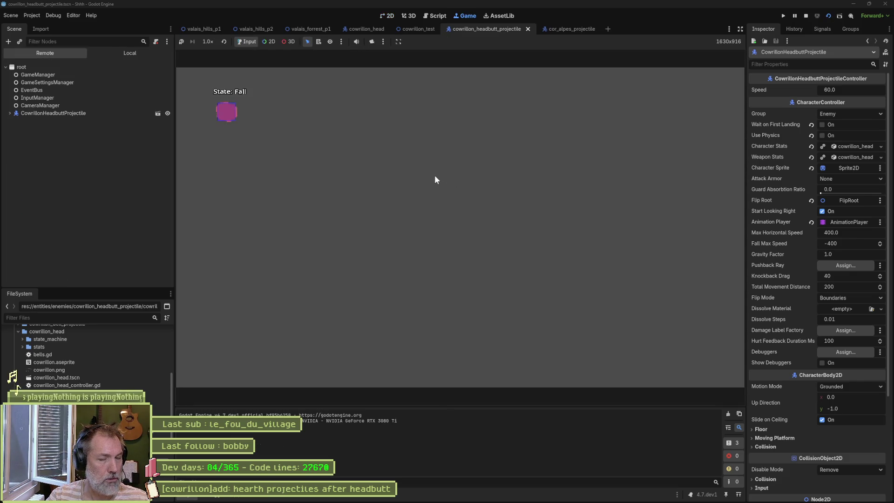
pyautogui.press('F8')
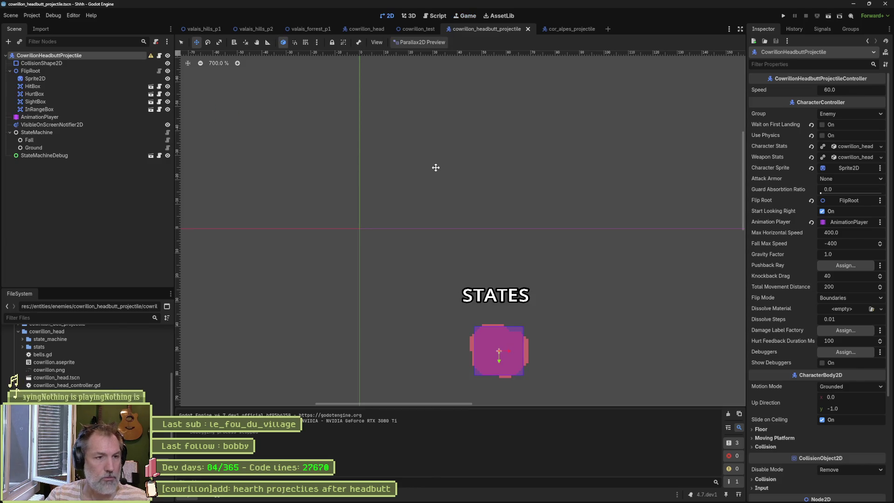
# Add print_debug(self, " falling with velocity ", velocity_y) to update_state, test-run, then delete it.
pyautogui.click(444, 18)
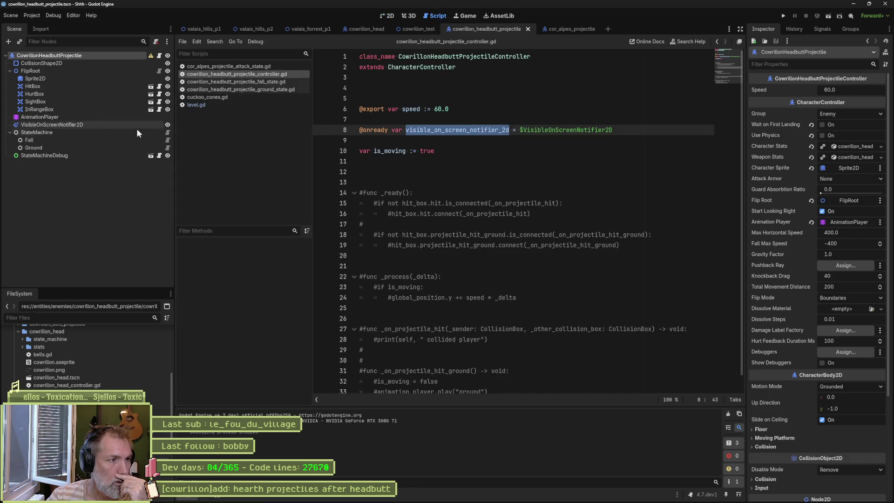
pyautogui.click(168, 140)
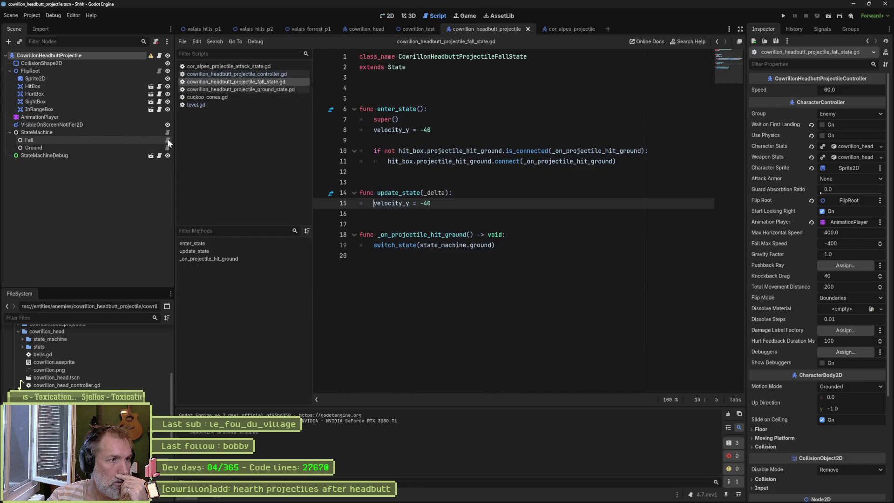
pyautogui.click(455, 192)
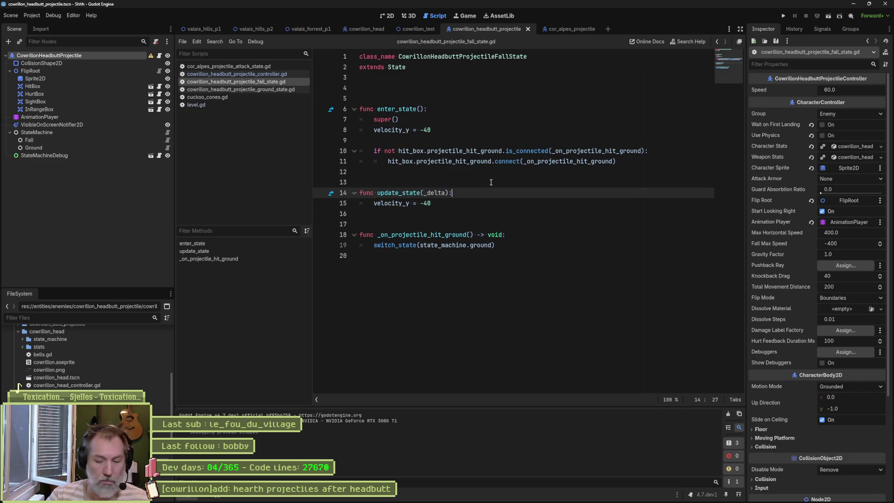
pyautogui.press('Return')
pyautogui.write('rint_debug(sel')
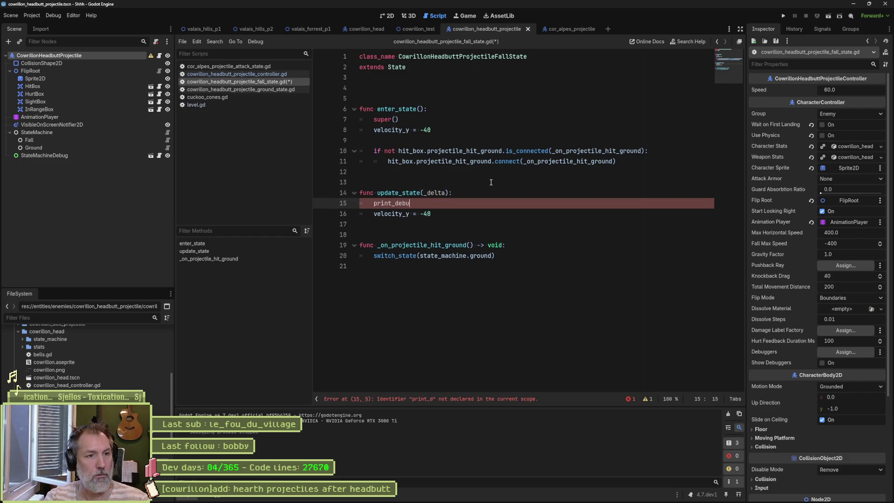
pyautogui.write('f, " falling"')
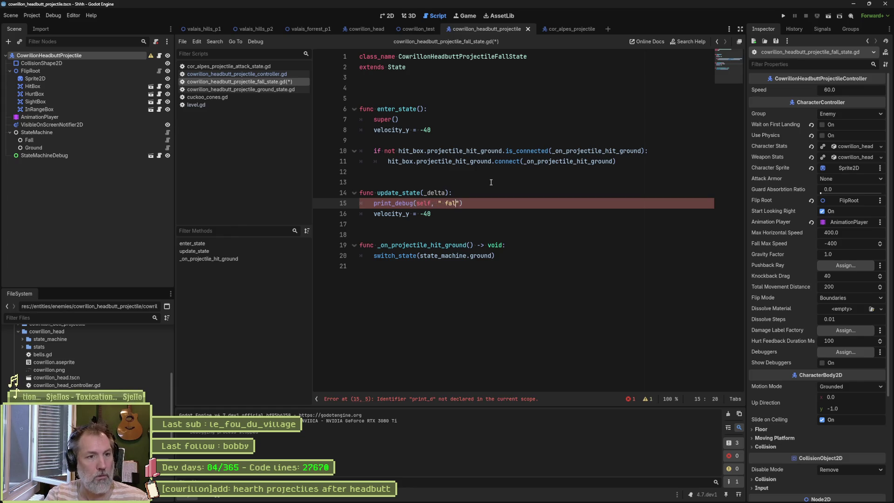
pyautogui.write('with velocity')
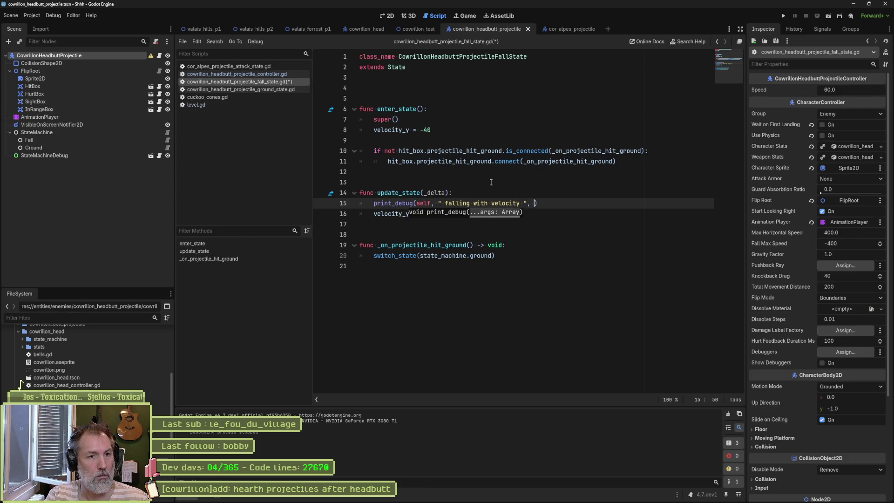
pyautogui.write(' ve')
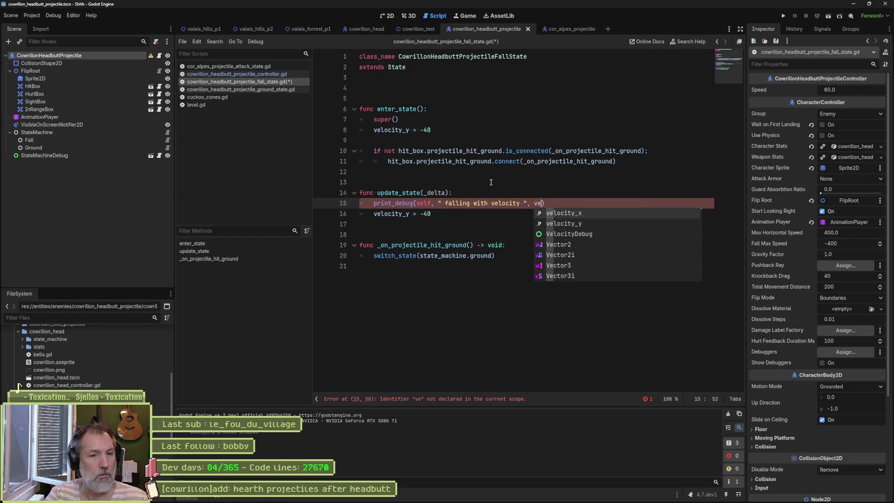
pyautogui.press('Down')
pyautogui.press('Return')
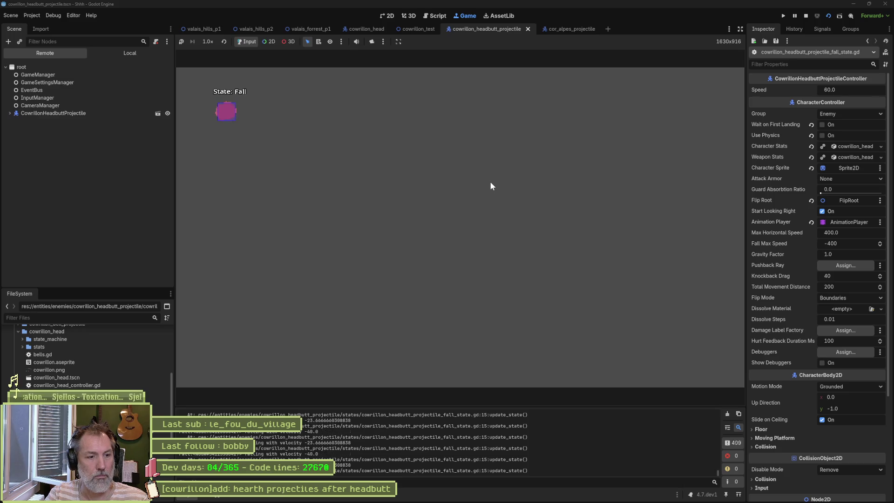
pyautogui.press('F8')
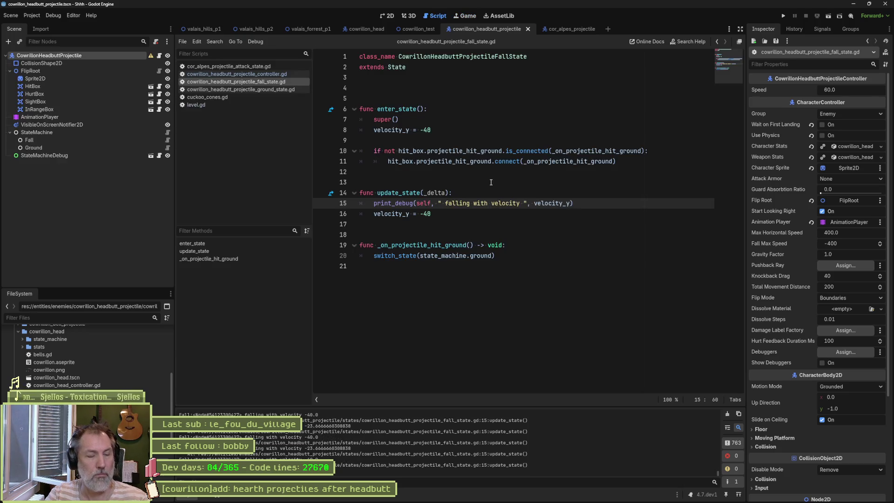
pyautogui.hotkey('ctrl', 'shift', 'k')
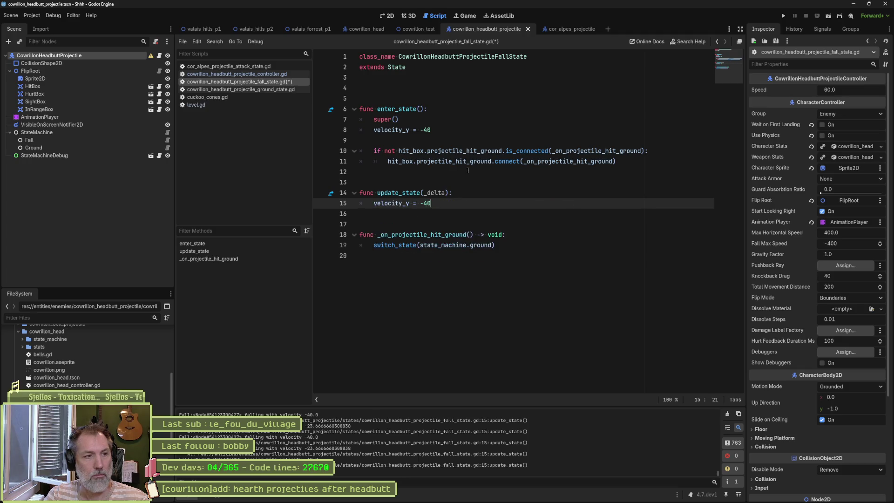
# Search for a debugger scene to instance, cancel, and compare with cowrillon_head's Debuggers node.
pyautogui.click(99, 172)
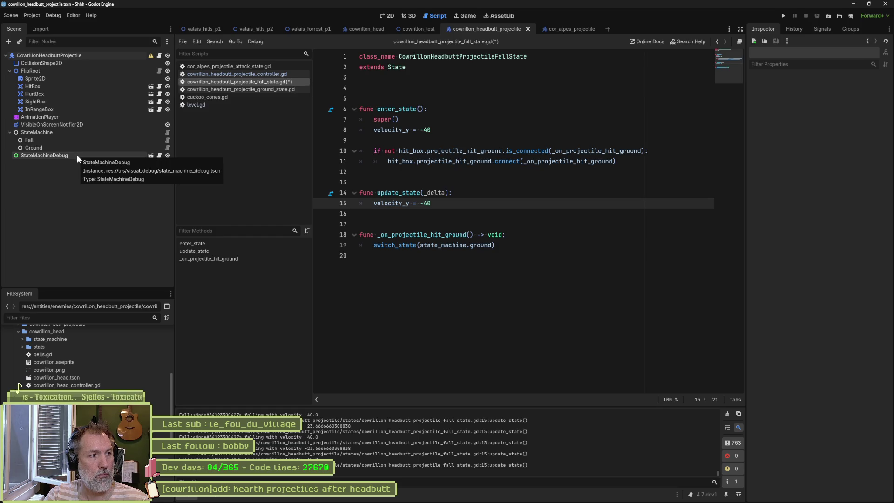
pyautogui.click(69, 57)
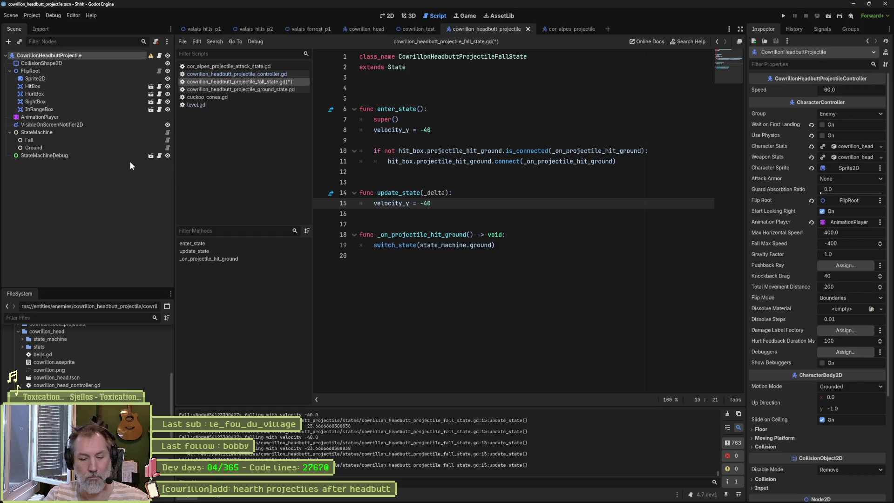
pyautogui.hotkey('ctrl', 'shift', 'o')
pyautogui.write('visu')
pyautogui.press('BackSpace')
pyautogui.press('BackSpace')
pyautogui.press('BackSpace')
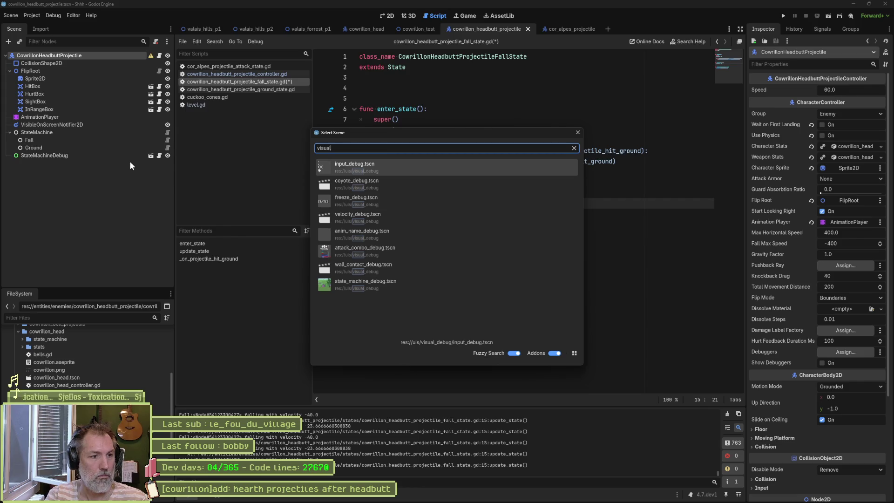
pyautogui.write('c')
pyautogui.press('BackSpace')
pyautogui.write('debugg')
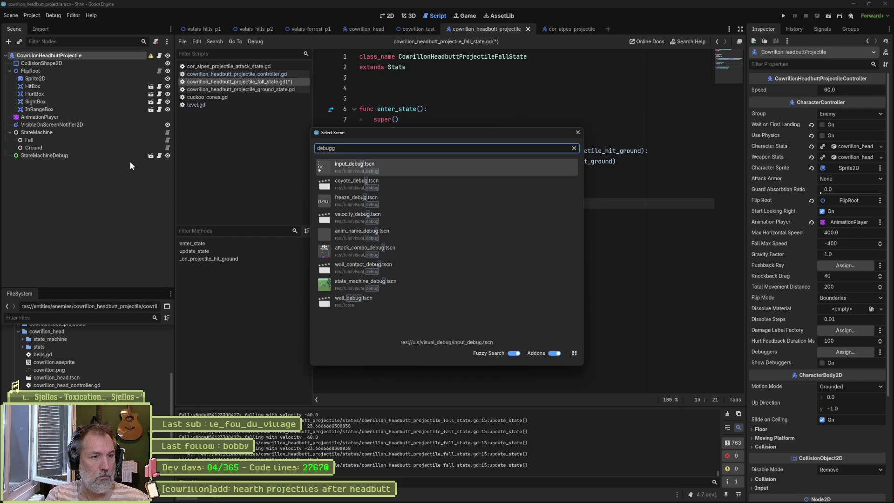
pyautogui.press('Escape')
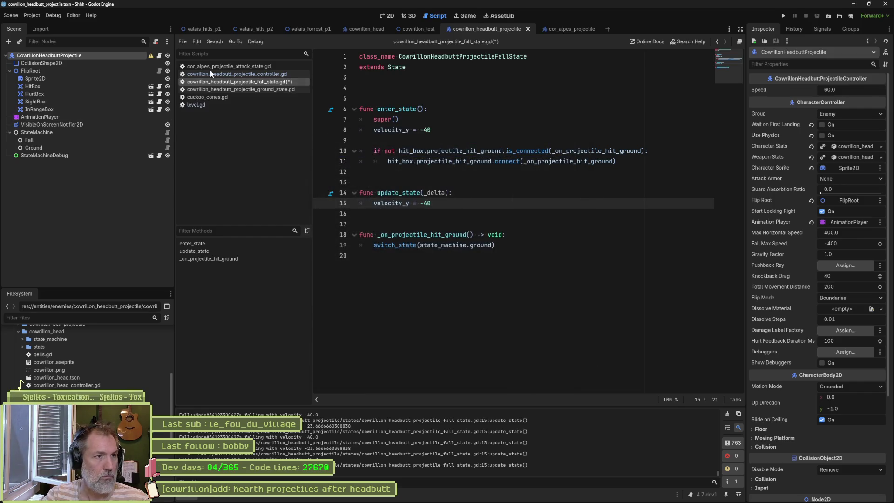
pyautogui.click(368, 29)
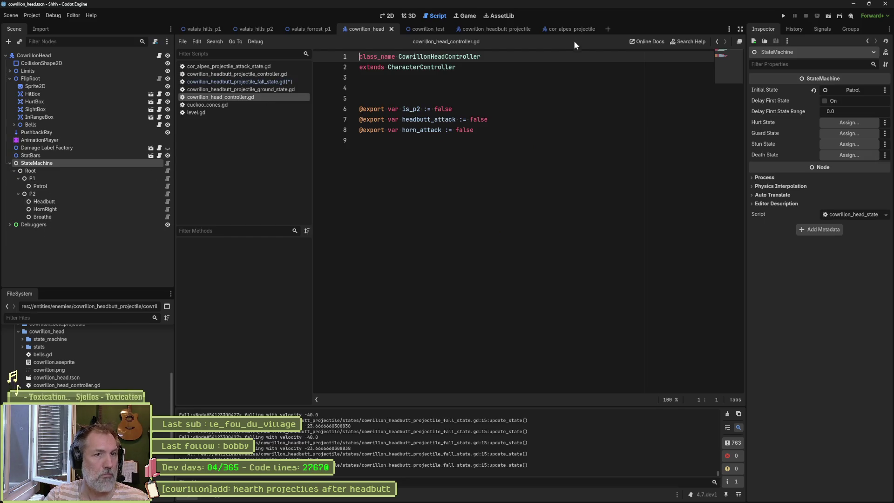
pyautogui.click(510, 31)
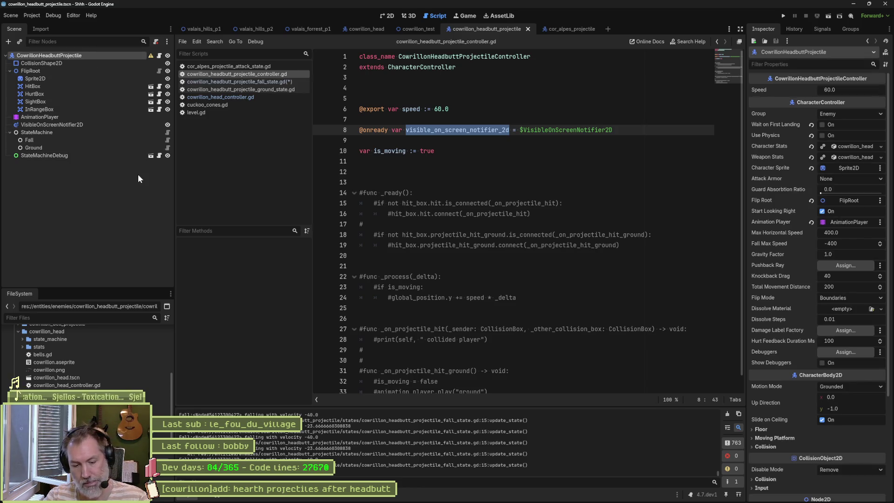
# Add a Control node under the projectile root and rename it Debuggers.
pyautogui.hotkey('ctrl', 'a')
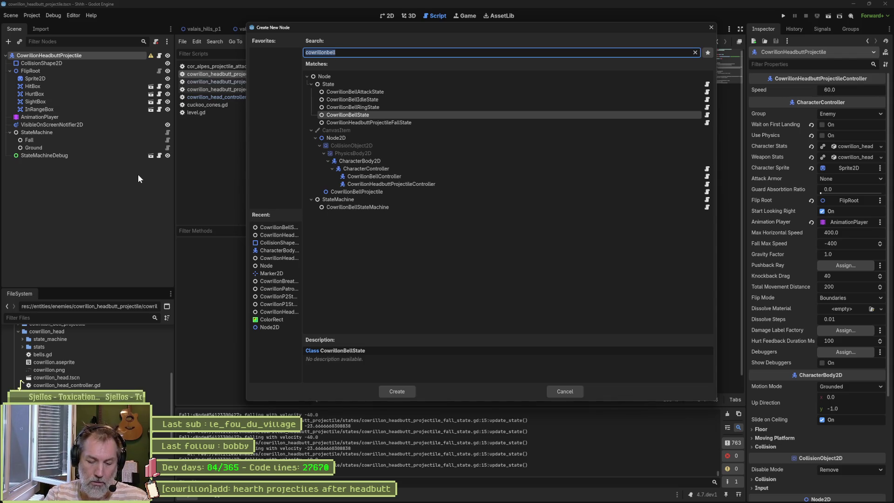
pyautogui.write('can')
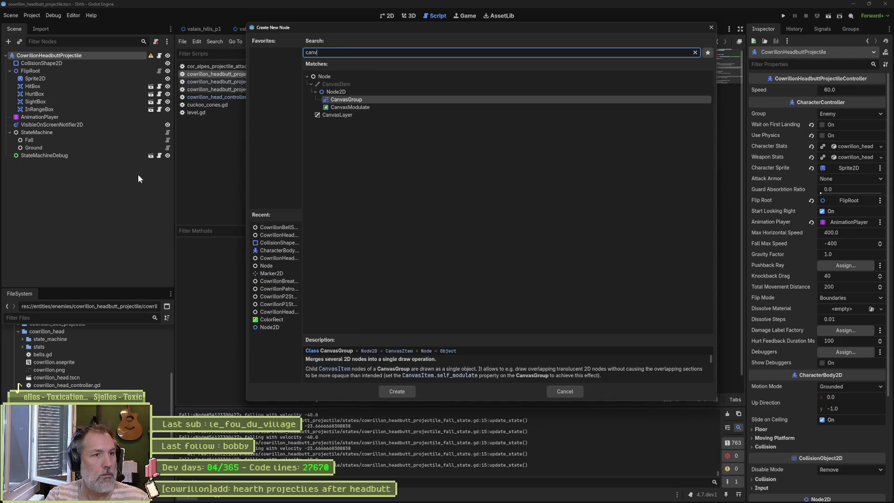
pyautogui.scroll(2, 391, 188)
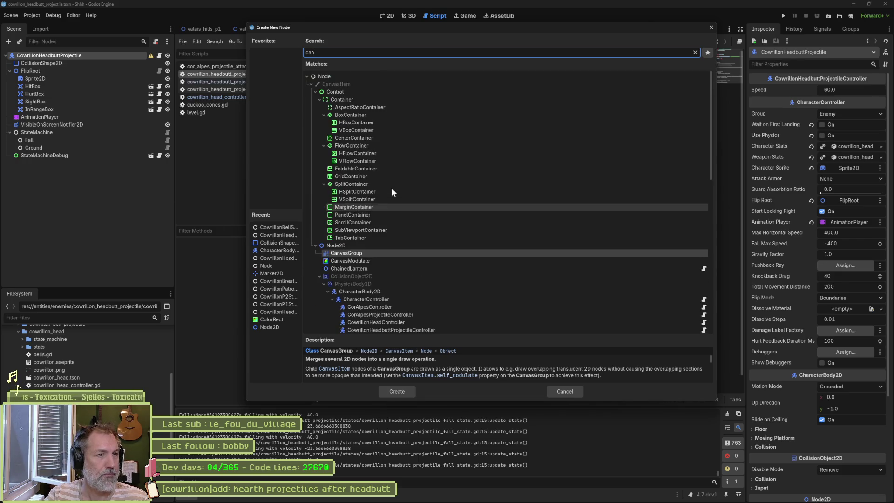
pyautogui.click(381, 92)
pyautogui.click(397, 392)
pyautogui.press('F2')
pyautogui.write('Debuggers')
pyautogui.press('Return')
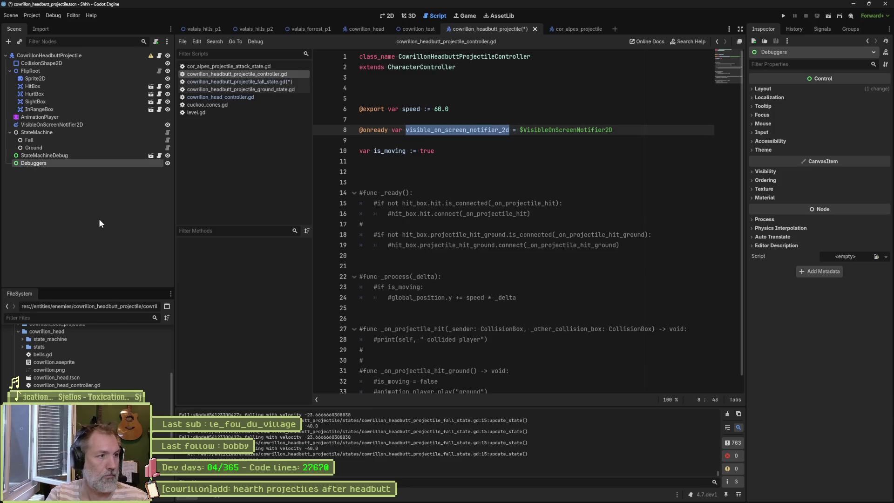
# Move StateMachineDebug under Debuggers, instance velocity_debug.tscn there, and place its label below STATES.
pyautogui.moveTo(49, 156); pyautogui.dragTo(41, 161)
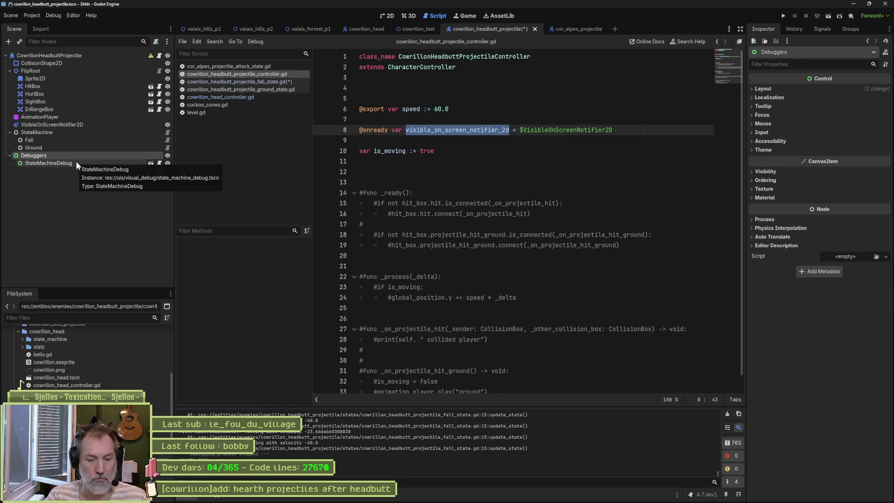
pyautogui.hotkey('ctrl', 'shift', 'o')
pyautogui.write('veloci')
pyautogui.press('Return')
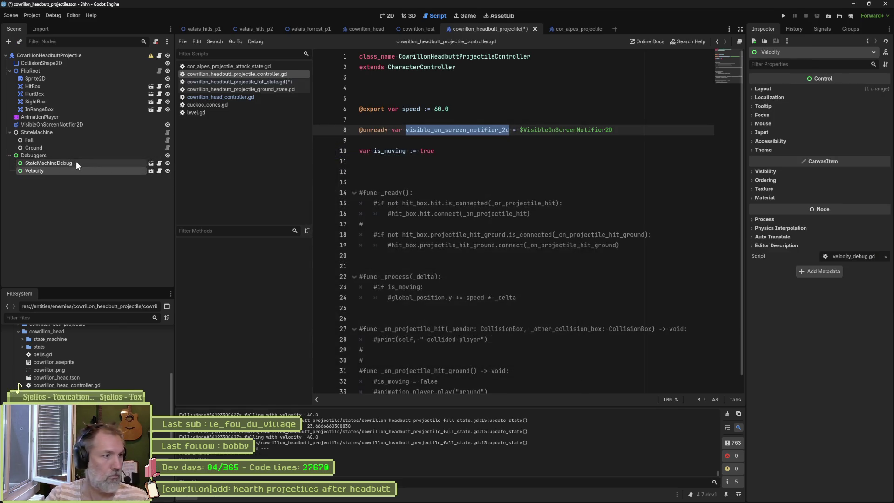
pyautogui.click(382, 17)
pyautogui.moveTo(584, 321); pyautogui.dragTo(581, 284)
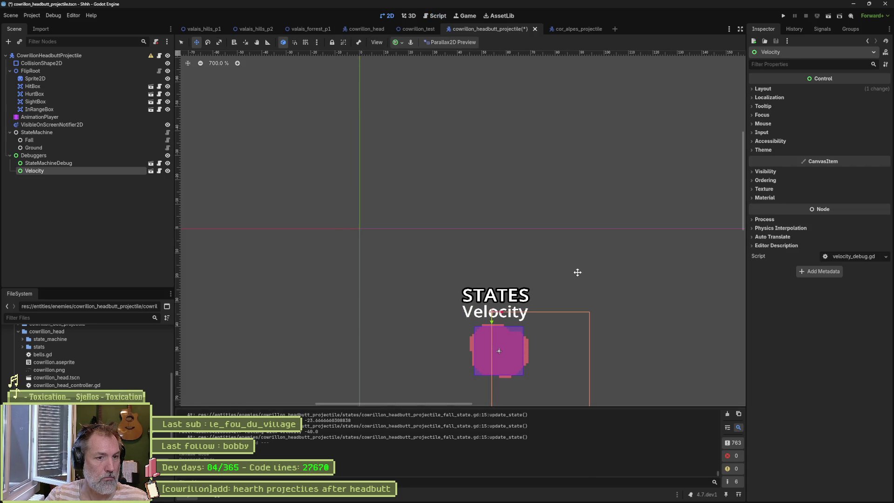
# Save and test-run the scene showing velocity (0.0, -40.0), then reopen the fall state script.
pyautogui.press('F6')
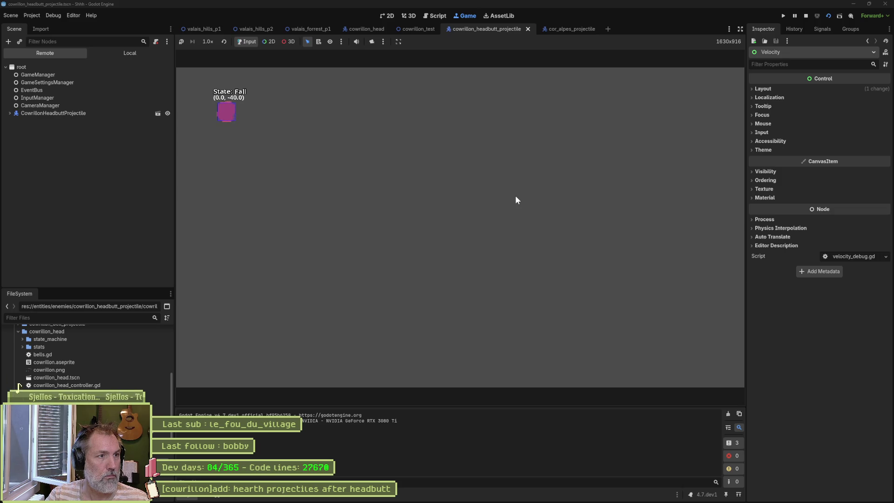
pyautogui.press('F8')
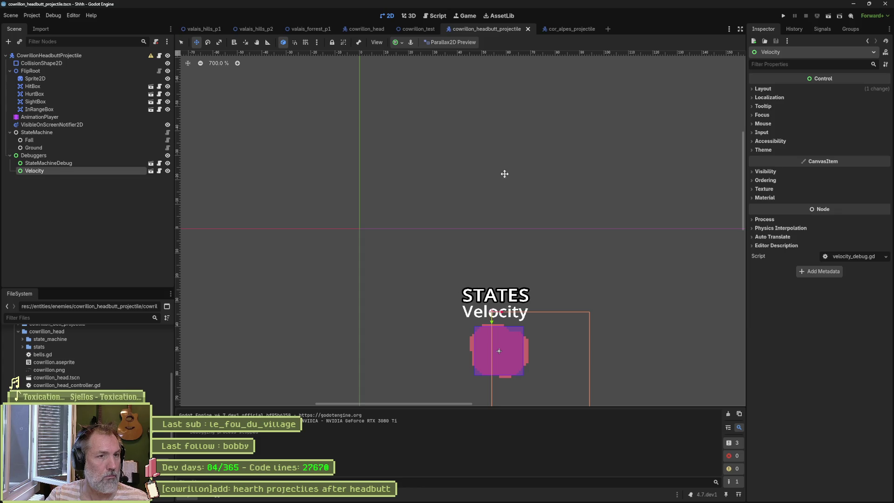
pyautogui.click(435, 16)
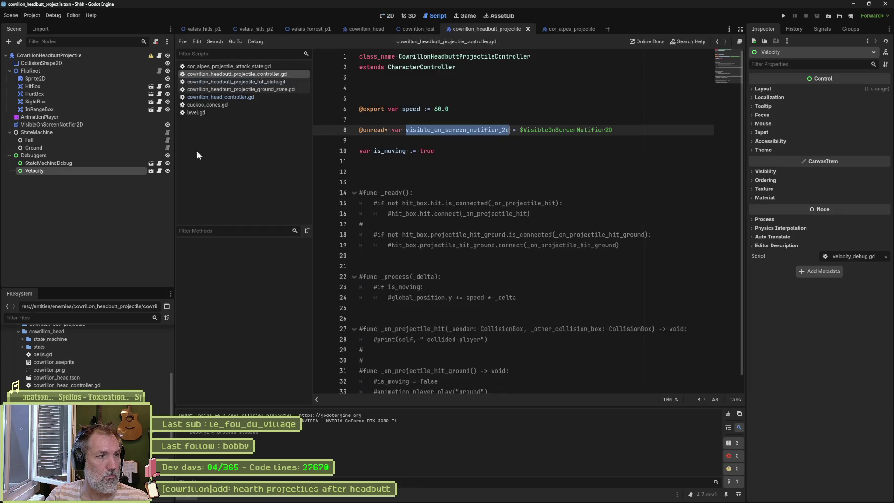
pyautogui.click(168, 139)
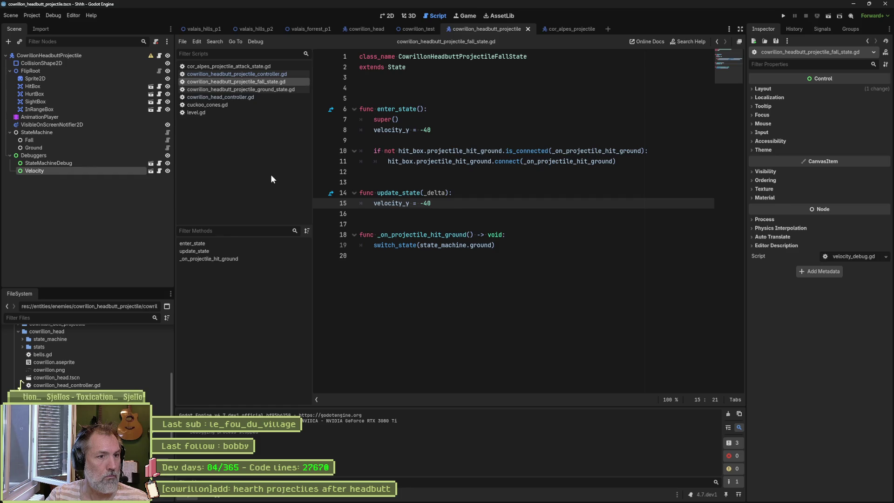
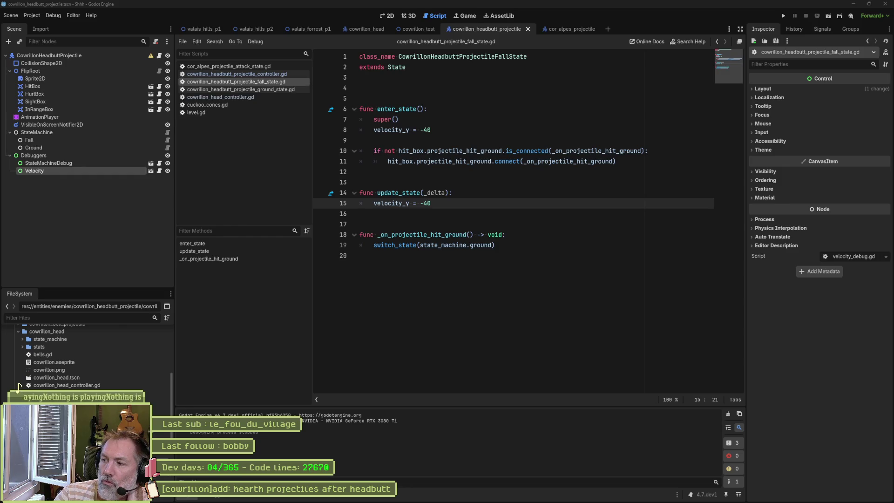
# Change velocity_y to velocity_x on line 15 and test-run the projectile scene.
pyautogui.click(461, 202)
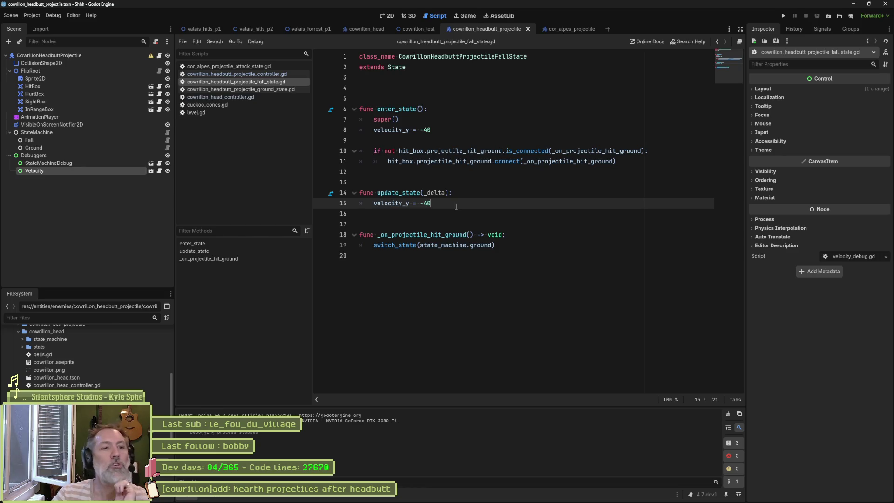
pyautogui.click(409, 203)
pyautogui.press('BackSpace')
pyautogui.write('x')
pyautogui.press('F6')
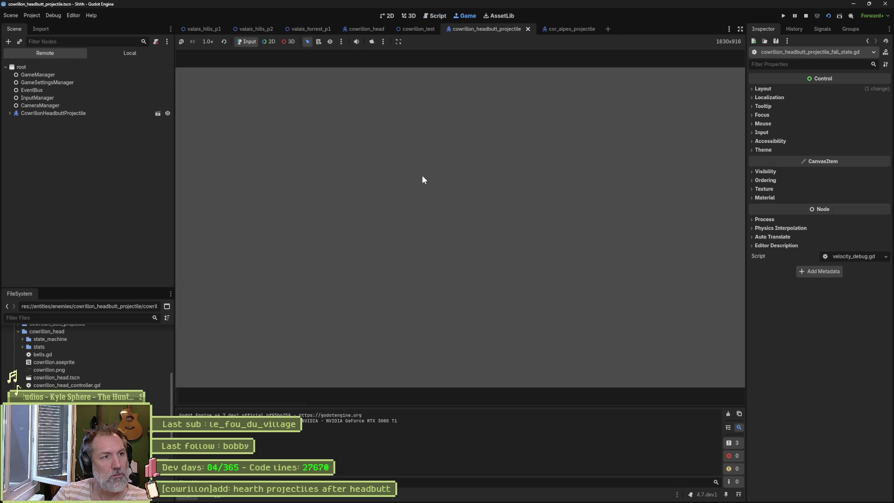
pyautogui.press('F8')
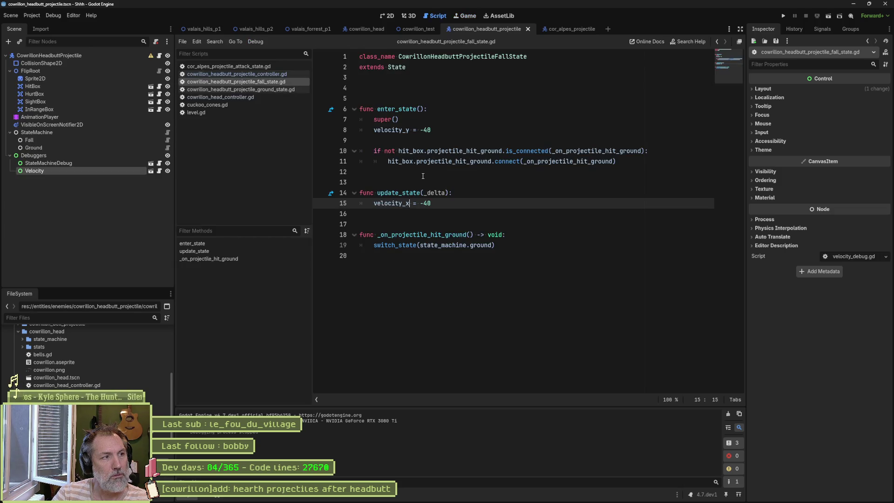
# Enable Use Physics on the CowrillonHeadbuttProjectile root and test-run the scene again.
pyautogui.click(83, 56)
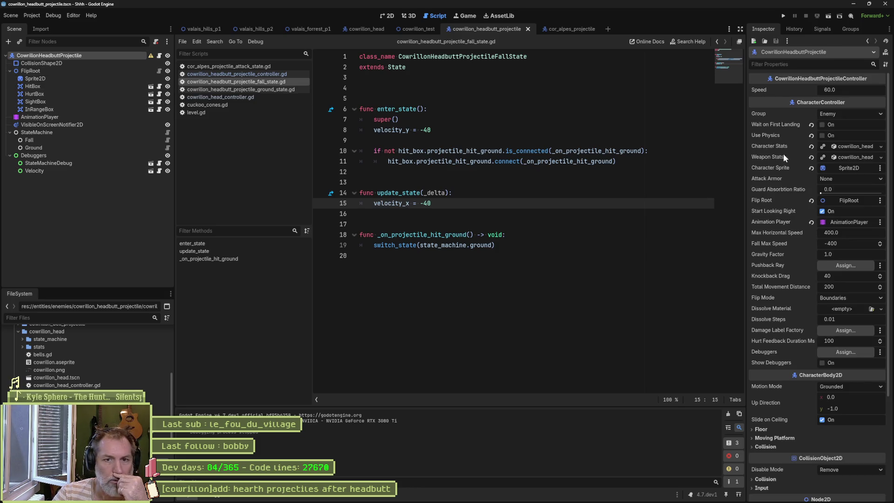
pyautogui.click(823, 135)
pyautogui.press('F6')
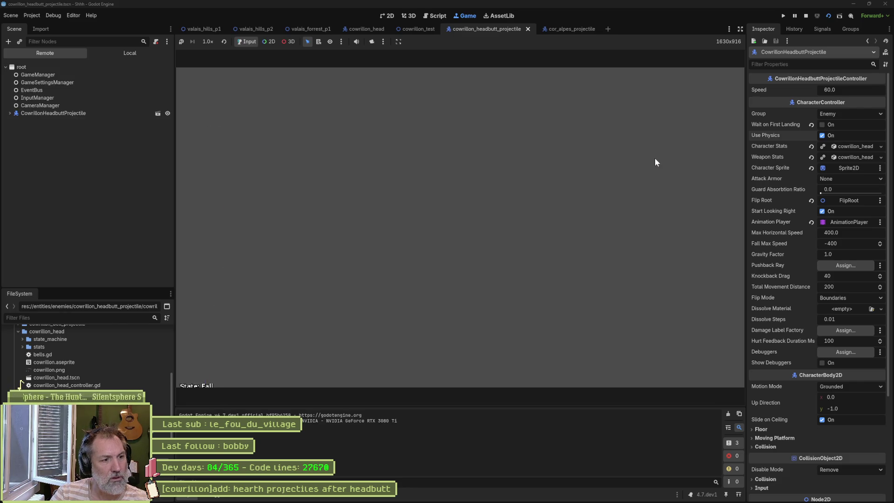
pyautogui.press('F8')
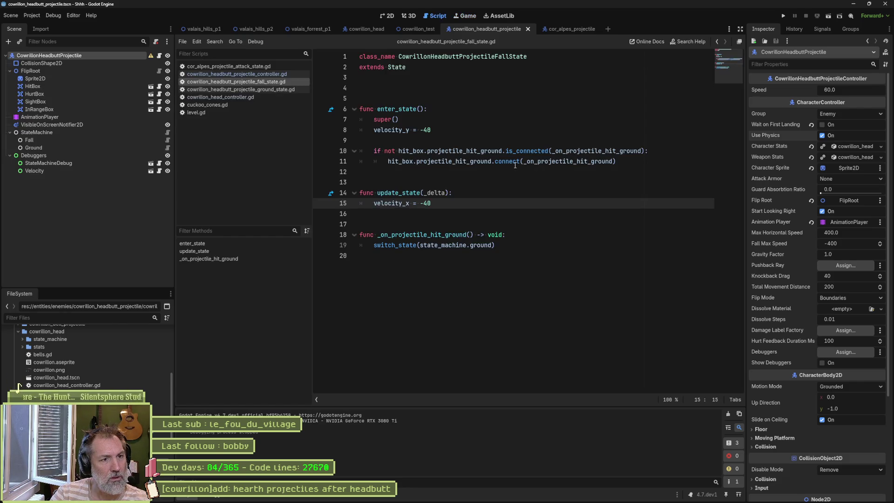
# Revert line 15 back to velocity_y and test-run the scene.
pyautogui.moveTo(518, 161)
pyautogui.press('BackSpace')
pyautogui.write('y')
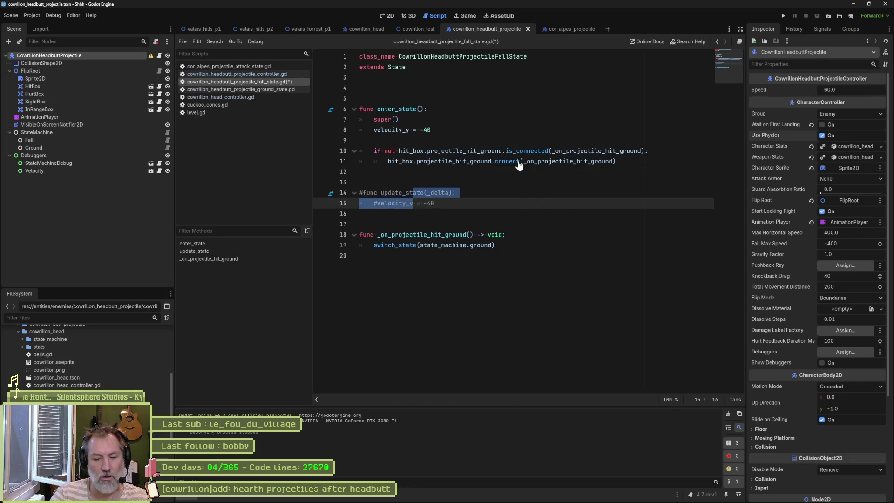
pyautogui.press('F6')
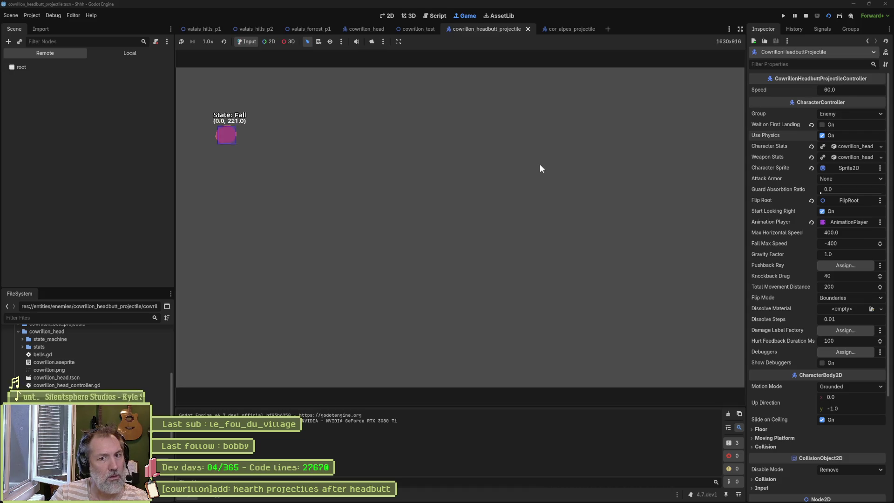
pyautogui.press('F8')
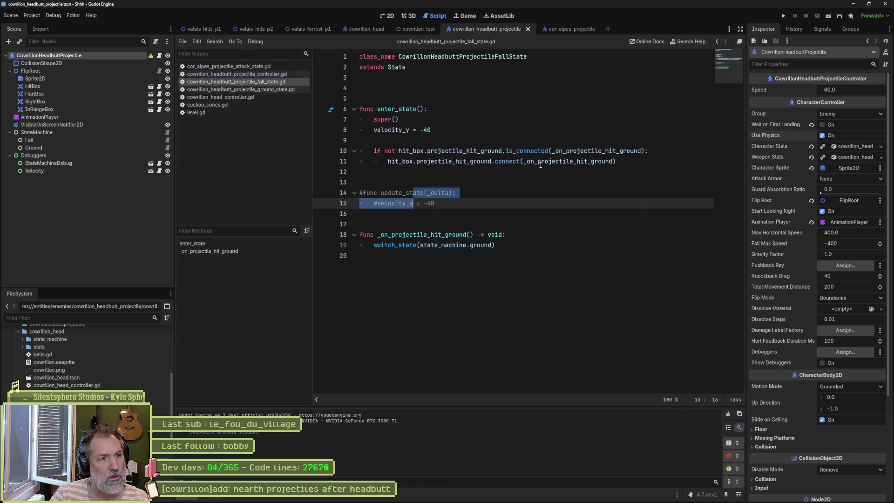
# Trim the starting velocity on line 8 to -4, test, and turn Use Physics off.
pyautogui.click(428, 129)
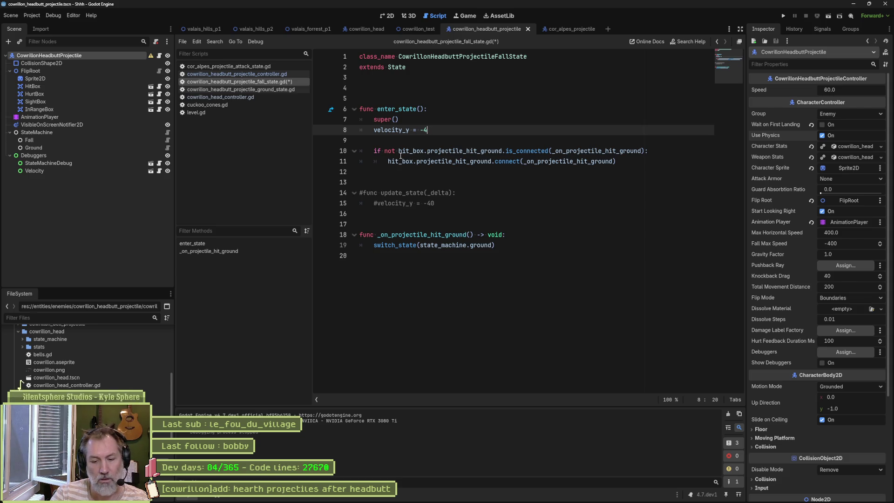
pyautogui.press('F6')
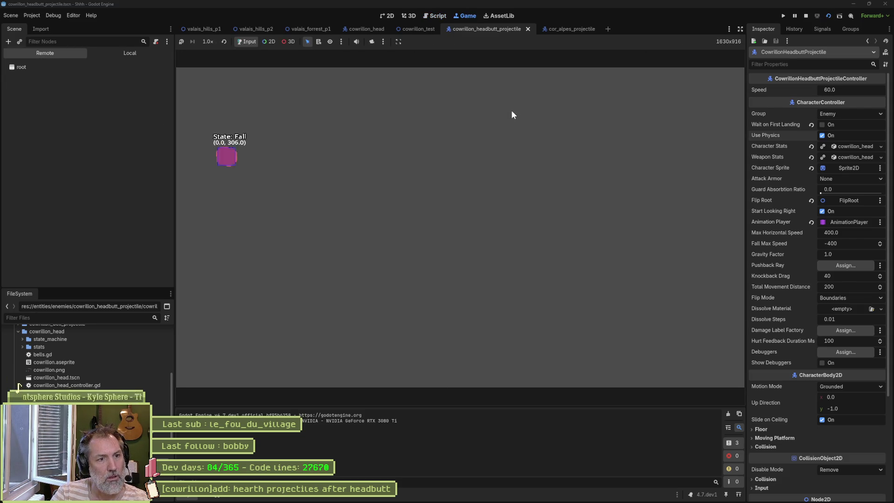
pyautogui.press('F8')
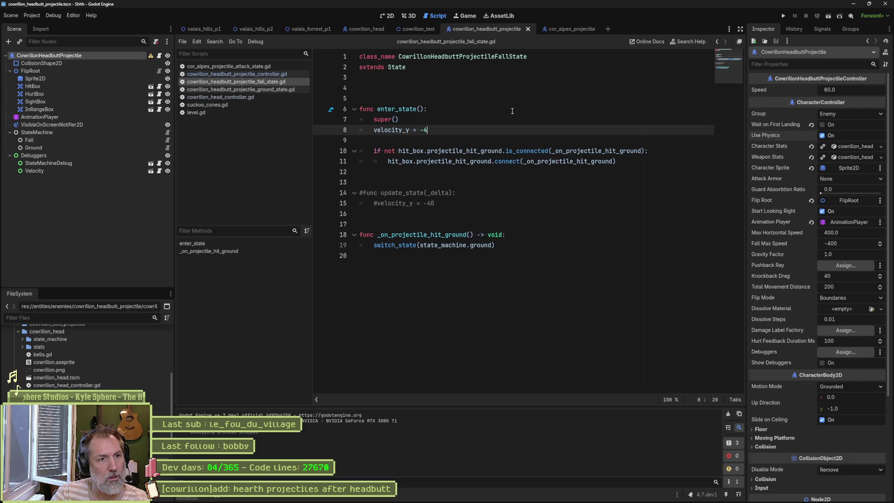
pyautogui.click(822, 135)
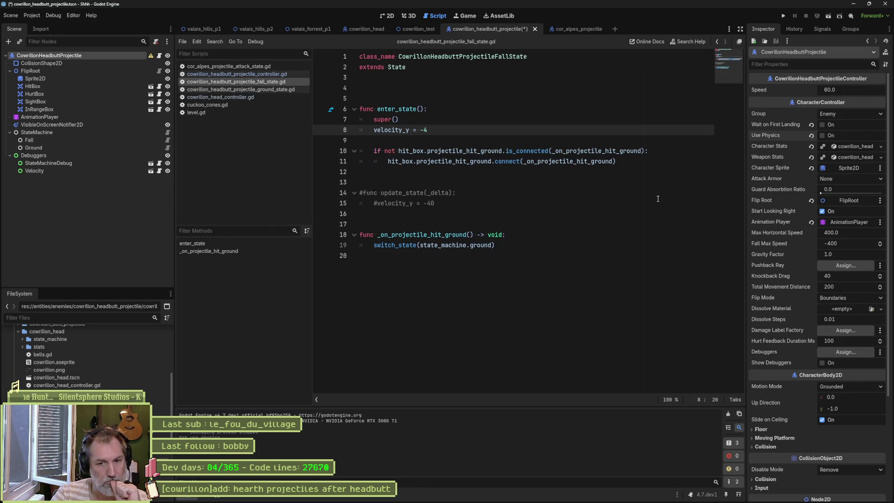
# Set the projectile's Motion Mode to Floating, then save and test-run the scene.
pyautogui.click(863, 387)
pyautogui.click(851, 404)
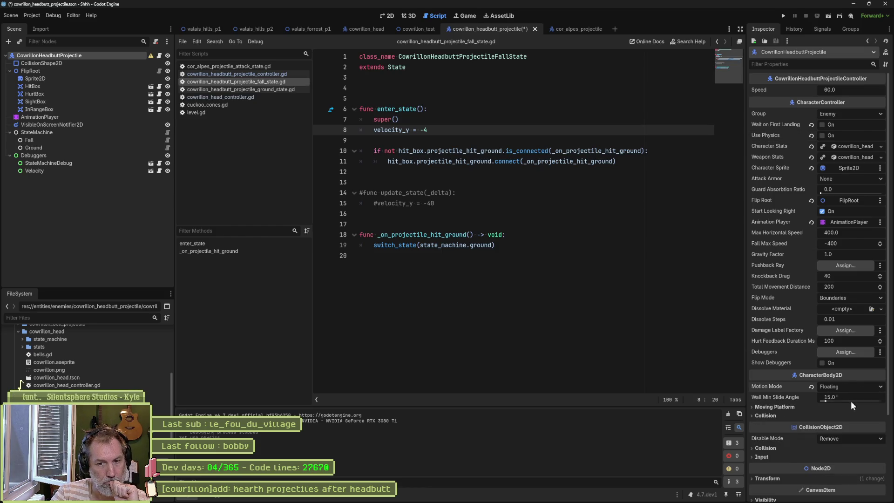
pyautogui.click(612, 299)
pyautogui.press('F6')
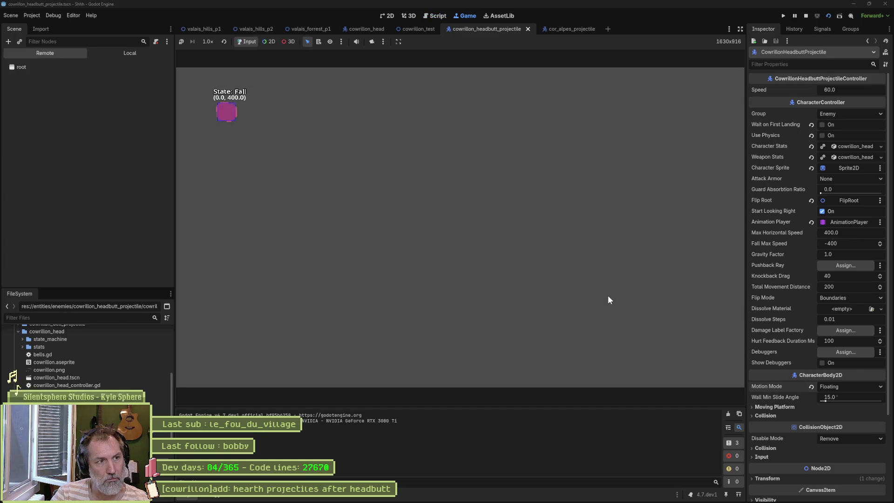
pyautogui.press('F8')
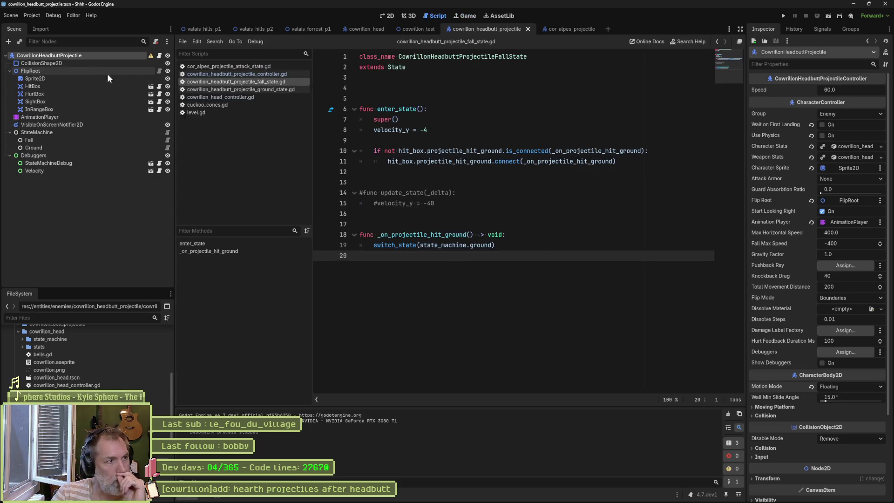
# Review CollisionShape2D and root properties, keep the Enemy group, and select the AnimationPlayer.
pyautogui.click(93, 65)
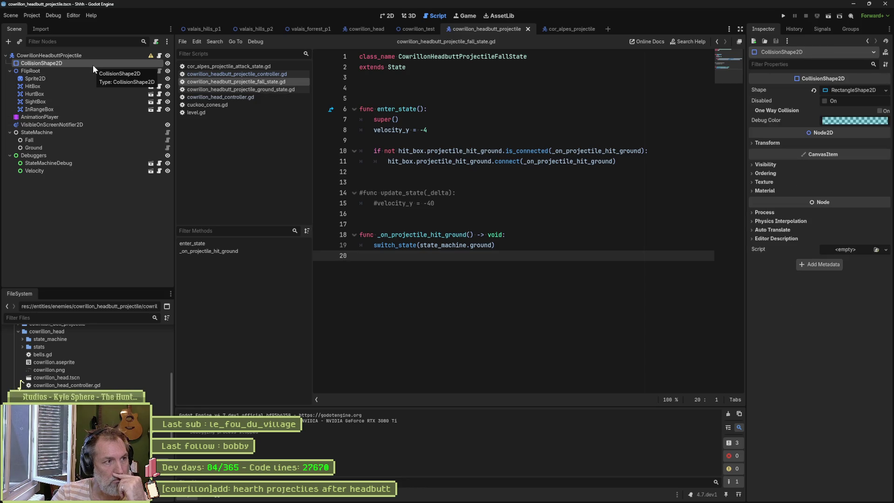
pyautogui.click(93, 55)
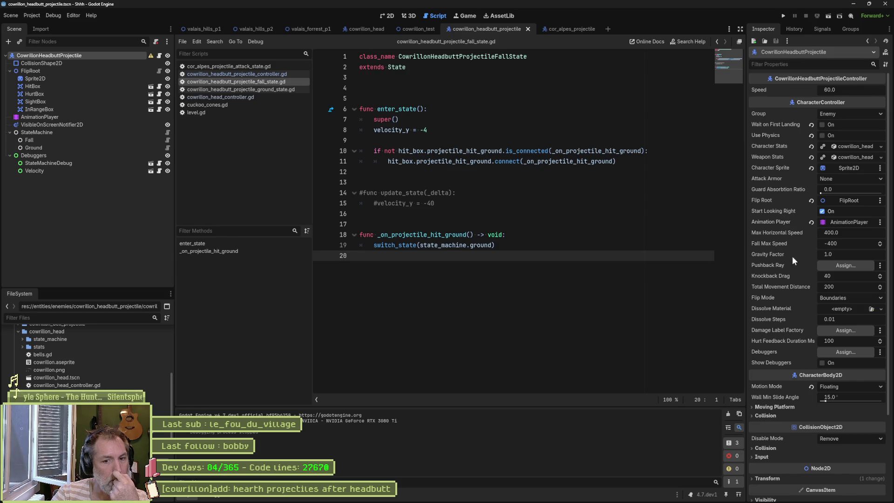
pyautogui.scroll(-5, 791, 372)
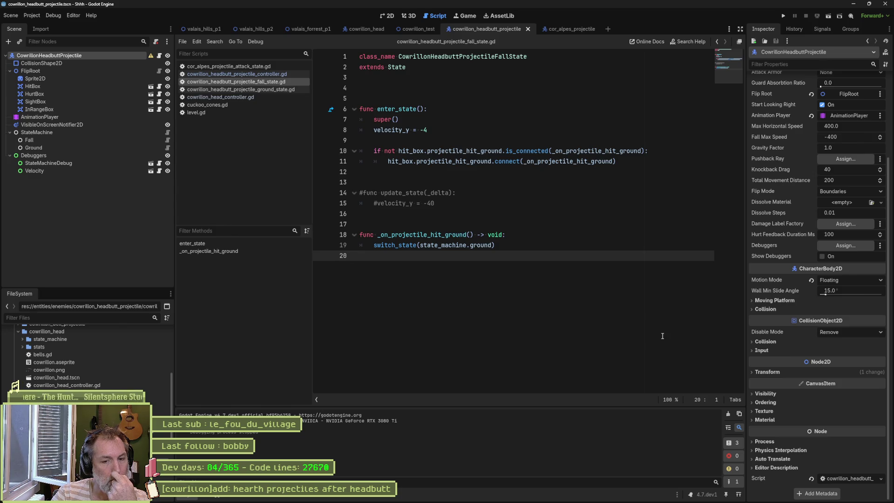
pyautogui.scroll(5, 782, 284)
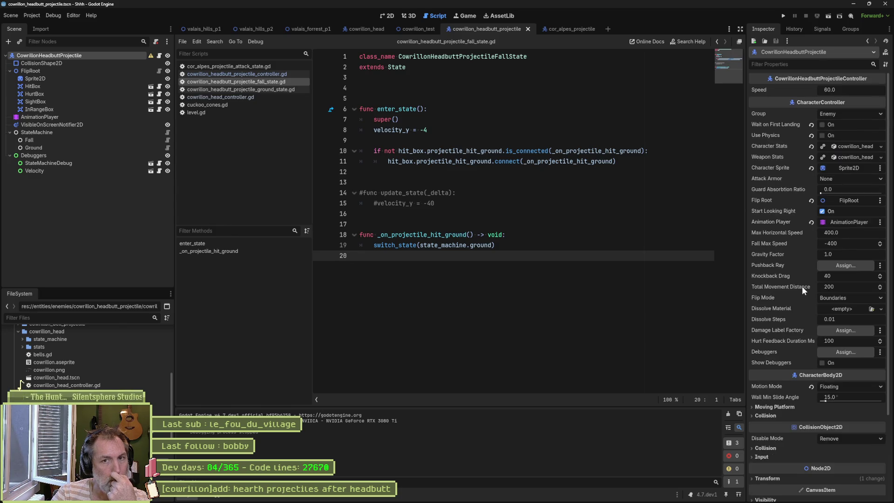
pyautogui.click(829, 112)
pyautogui.click(814, 112)
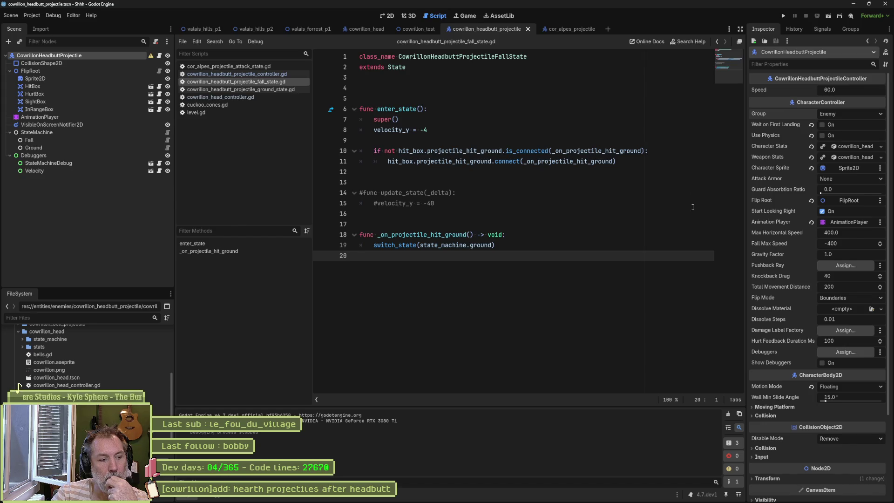
pyautogui.click(70, 117)
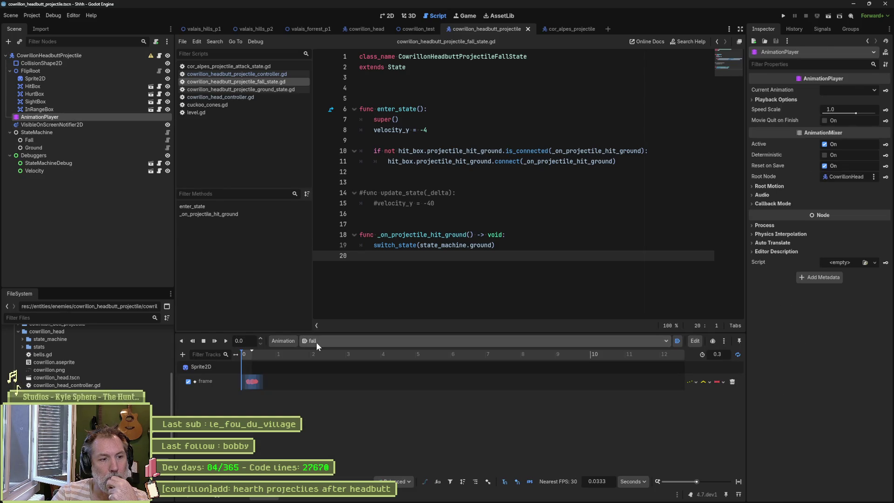
# Switch the AnimationPlayer to the ground animation and view the projectile controller script.
pyautogui.click(339, 337)
pyautogui.click(335, 363)
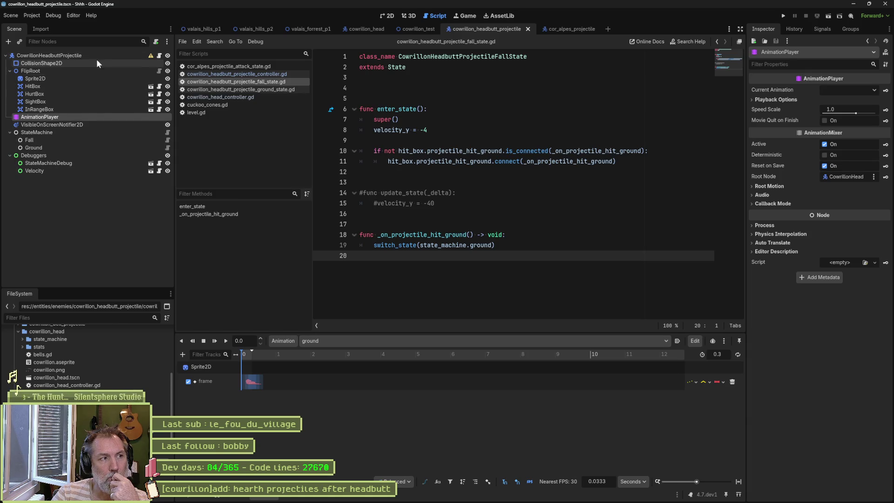
pyautogui.click(159, 55)
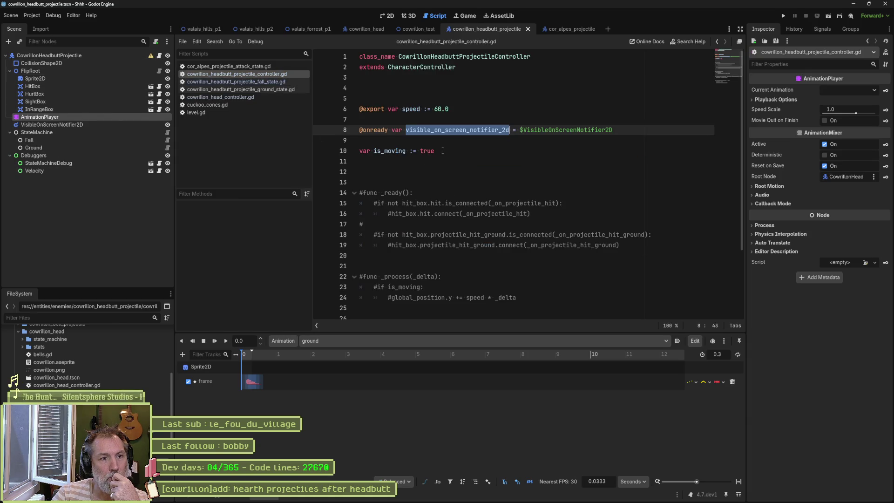
pyautogui.scroll(-3, 445, 154)
pyautogui.scroll(3, 461, 163)
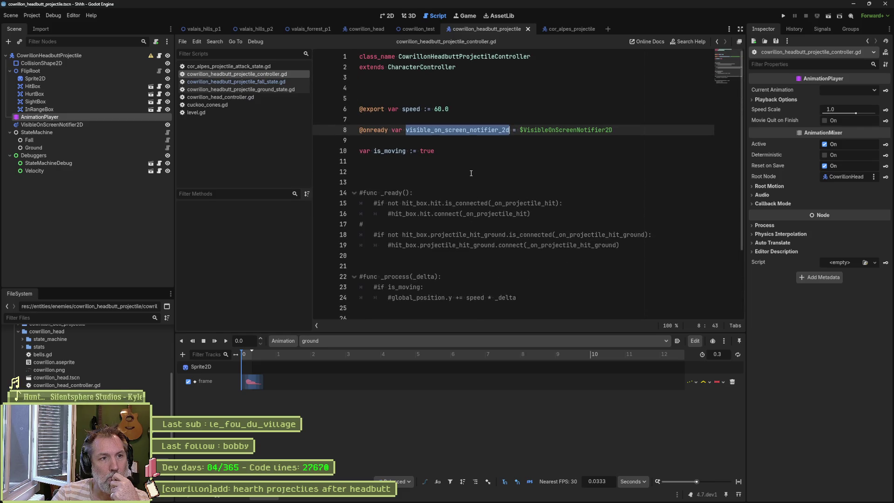
# Comment out lines 6 to 10 of the controller script and test-run the scene.
pyautogui.moveTo(414, 110); pyautogui.dragTo(414, 151)
pyautogui.hotkey('ctrl', 'k')
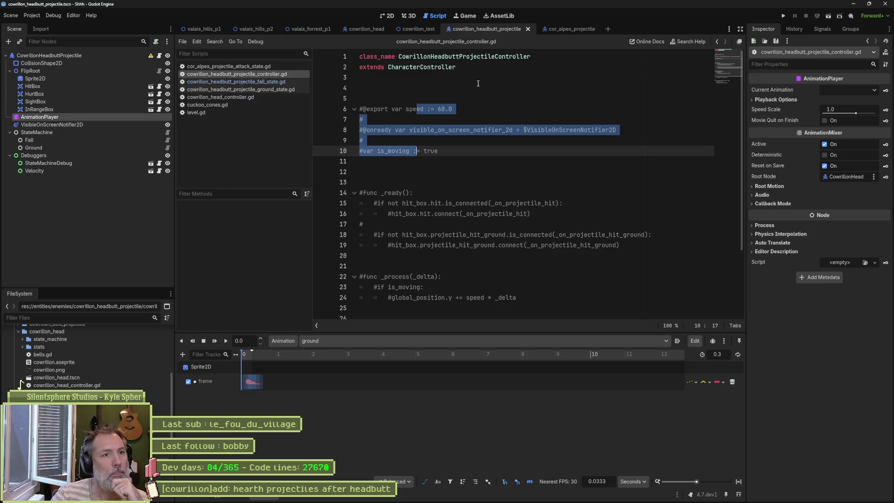
pyautogui.doubleClick(450, 70)
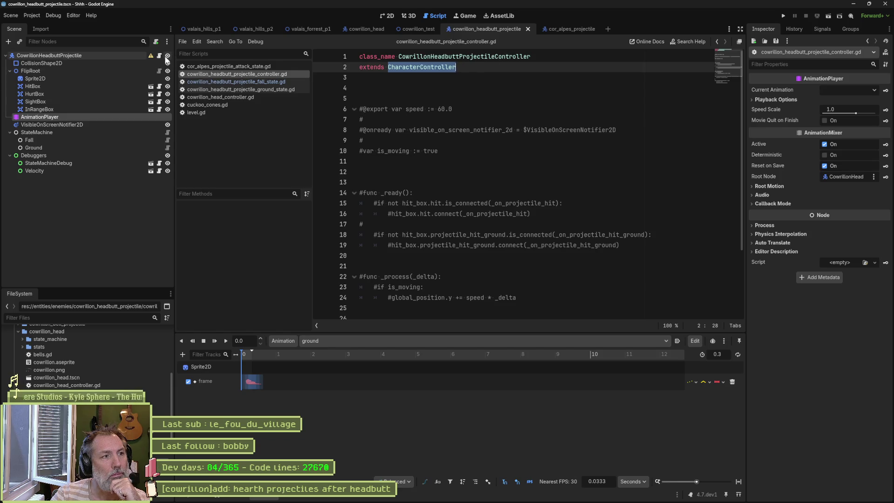
pyautogui.press('F6')
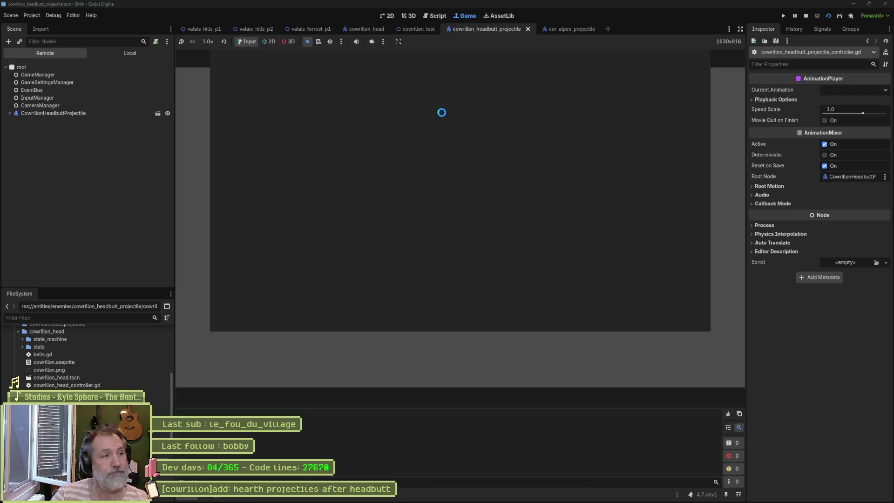
pyautogui.press('F8')
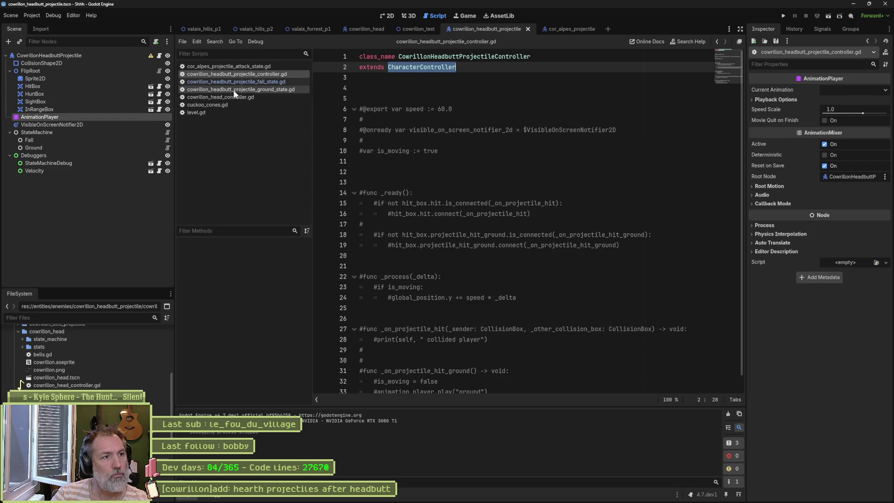
# Bring up the fall state script and the projectile root's properties.
pyautogui.click(277, 82)
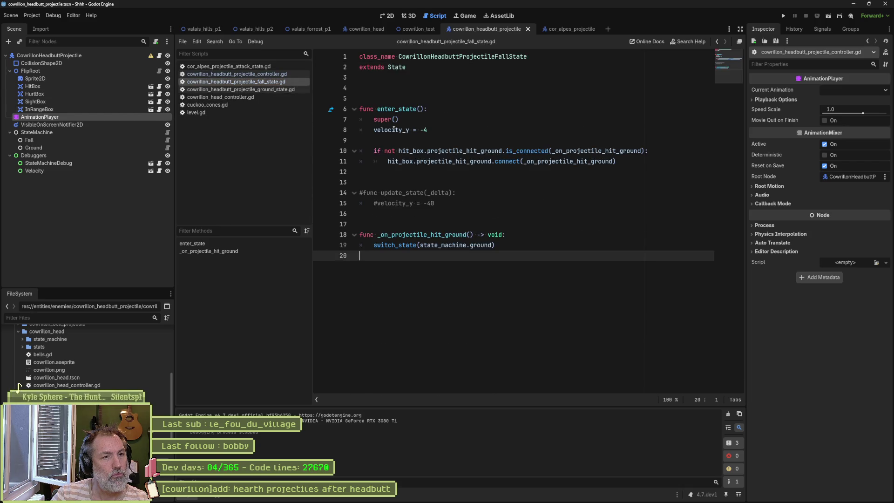
pyautogui.click(91, 55)
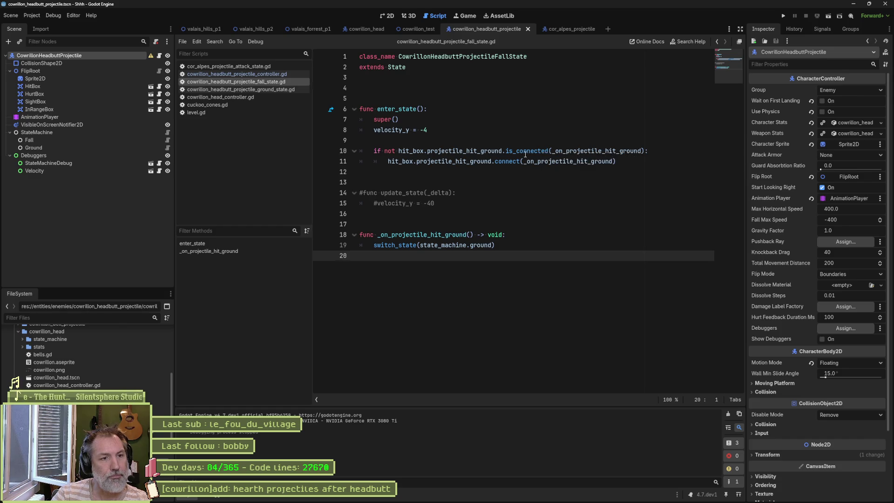
pyautogui.moveTo(519, 151)
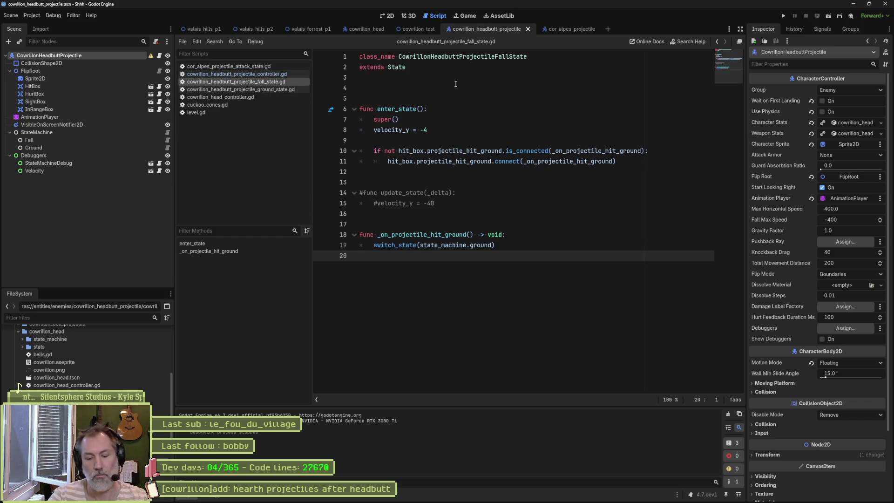
# Quick-open character_controller.gd and unfold its Fields region.
pyautogui.hotkey('shift', 'alt', 'o')
pyautogui.write('char')
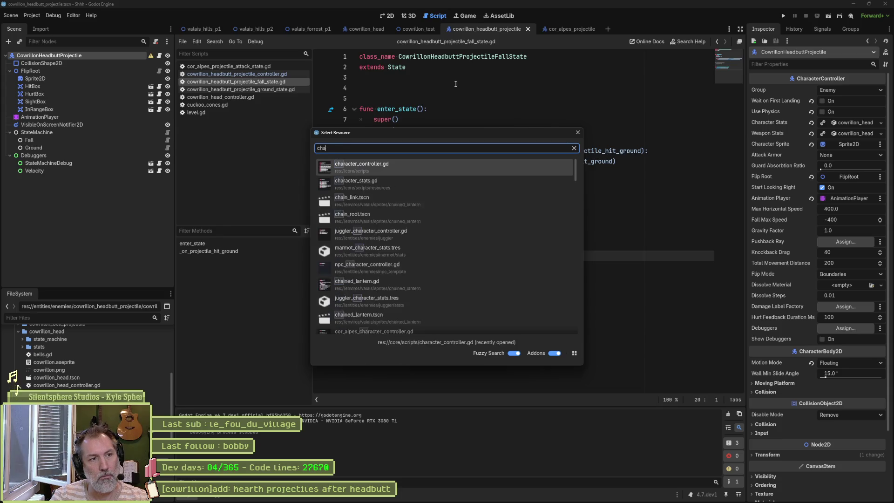
pyautogui.press('Return')
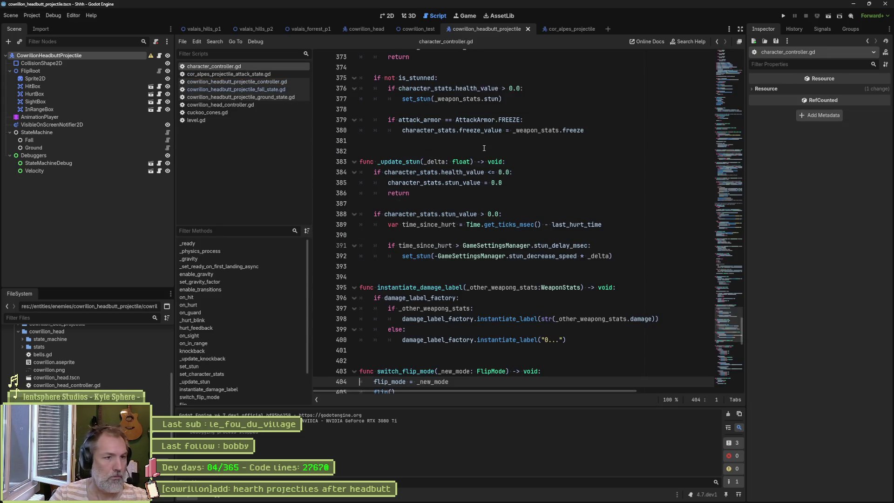
pyautogui.hotkey('ctrl', 'alt', 'f')
pyautogui.scroll(15, 734, 109)
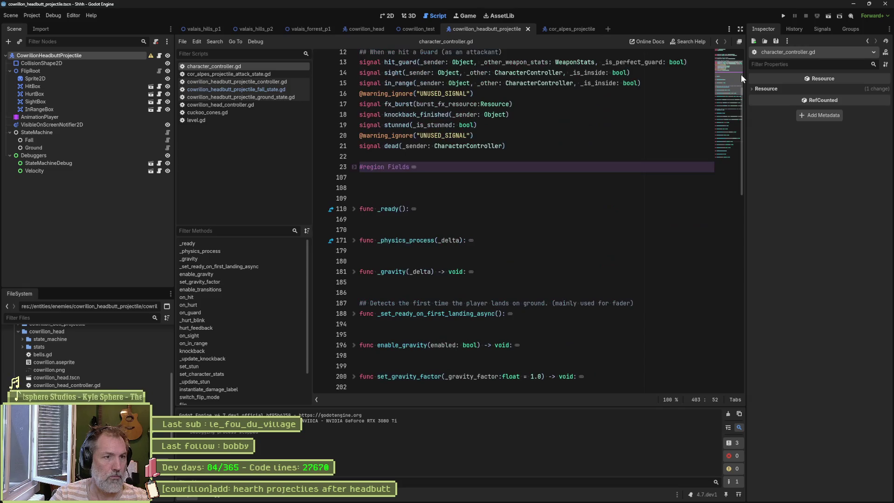
pyautogui.scroll(4, 374, 232)
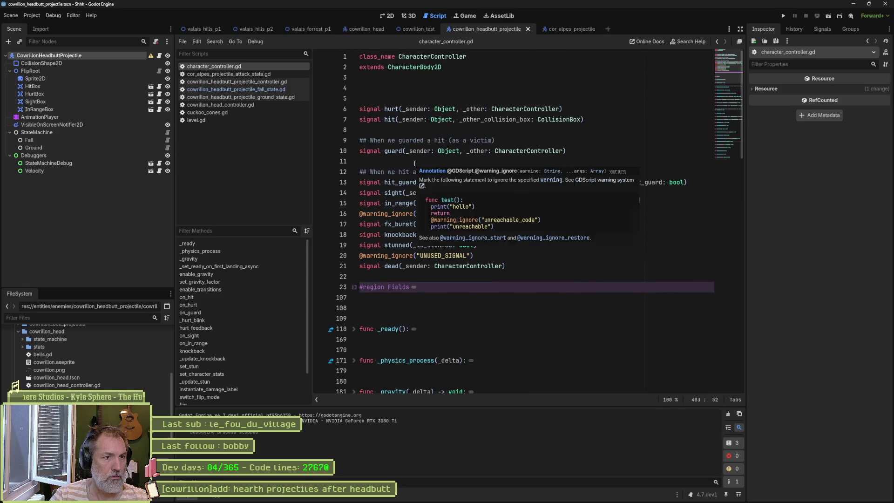
pyautogui.click(354, 287)
pyautogui.scroll(-5, 478, 279)
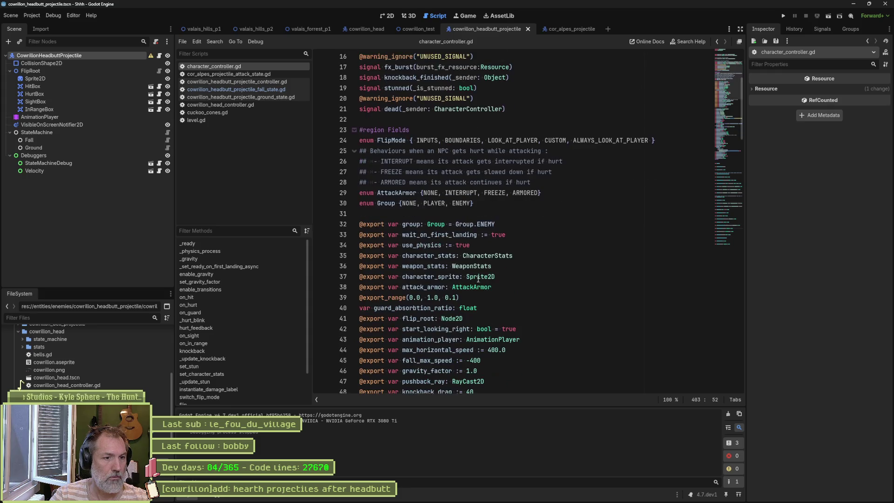
# Search the project for use_physics and check where it gates move_and_slide.
pyautogui.doubleClick(432, 246)
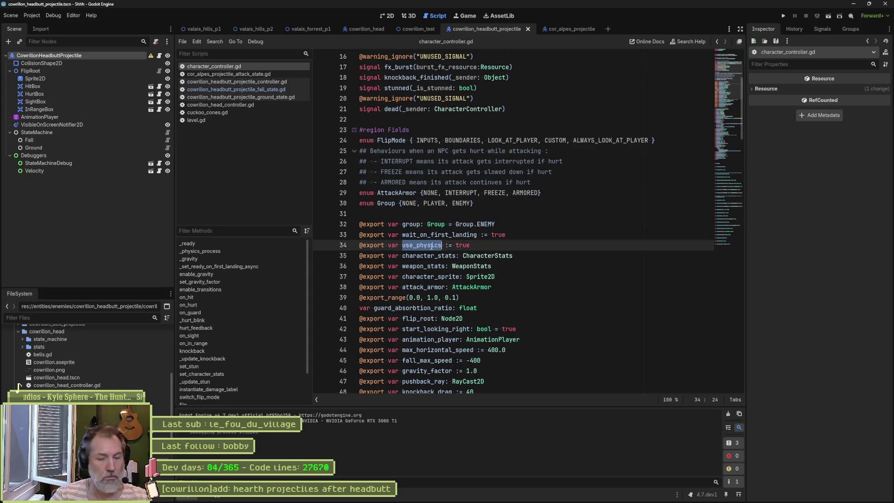
pyautogui.hotkey('ctrl', 'shift', 'f')
pyautogui.click(461, 284)
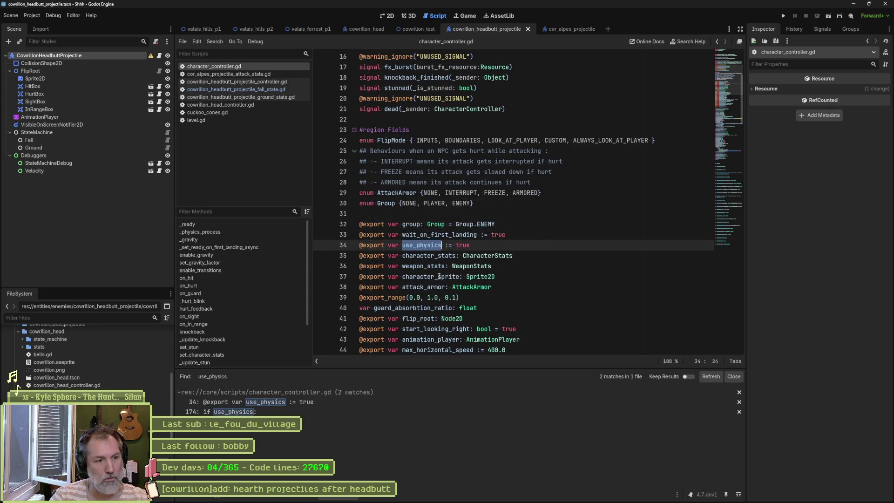
pyautogui.click(296, 399)
pyautogui.click(285, 412)
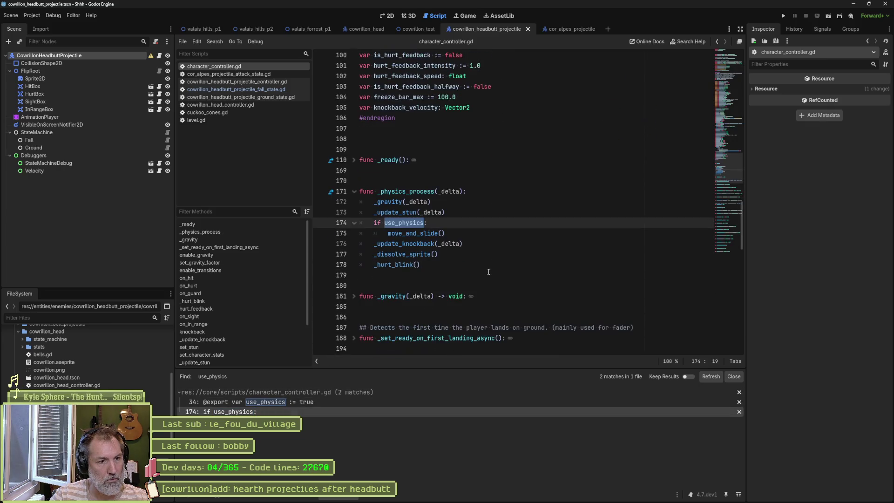
pyautogui.doubleClick(432, 234)
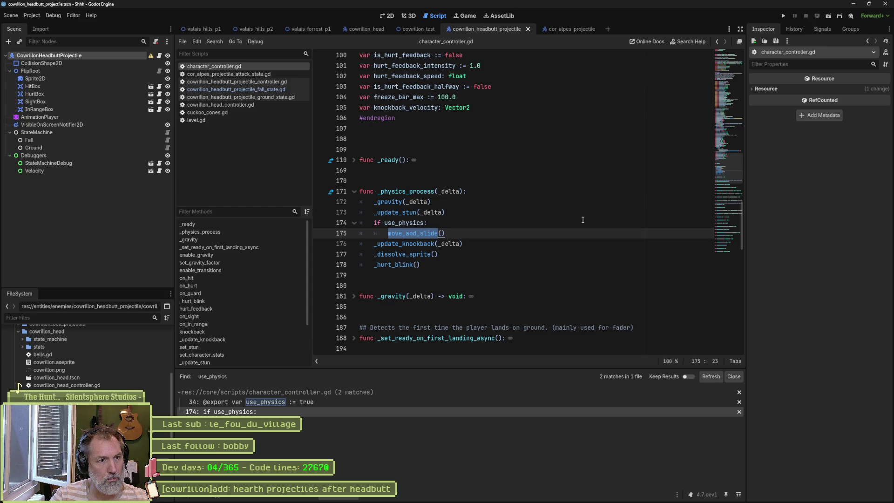
# Enable Use Physics on the projectile root and return to the Fall state's script.
pyautogui.click(115, 56)
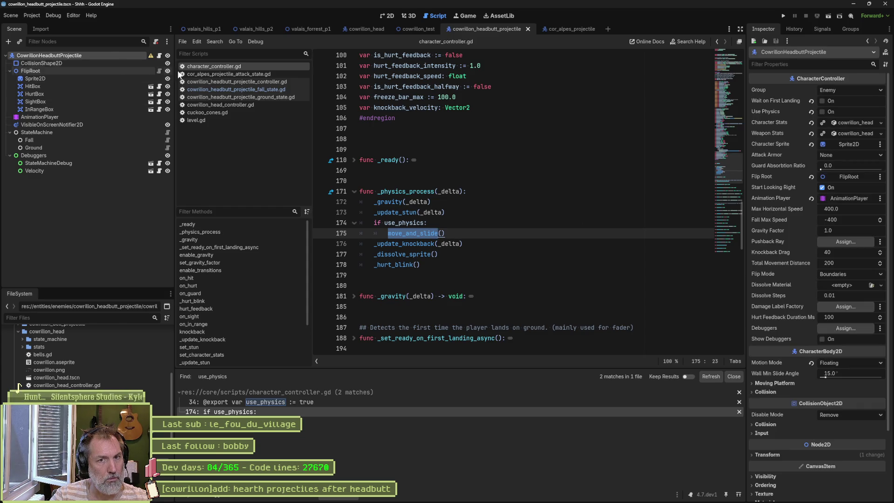
pyautogui.click(829, 111)
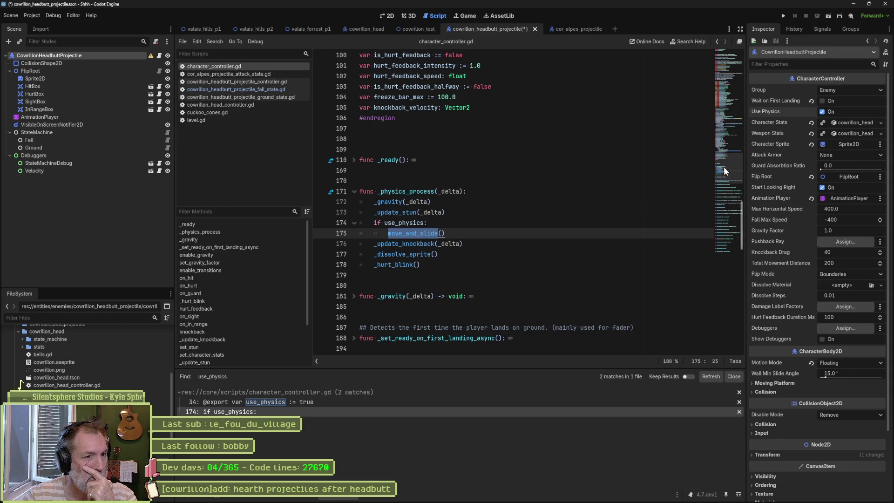
pyautogui.moveTo(422, 230)
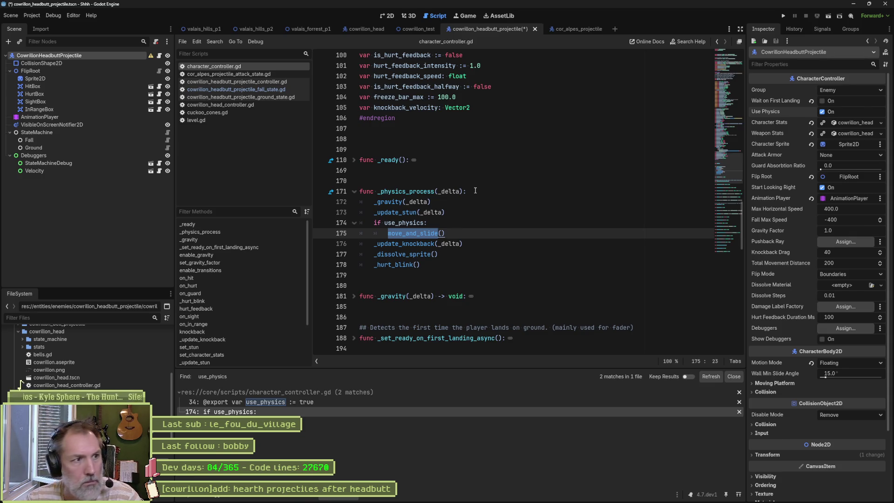
pyautogui.click(167, 141)
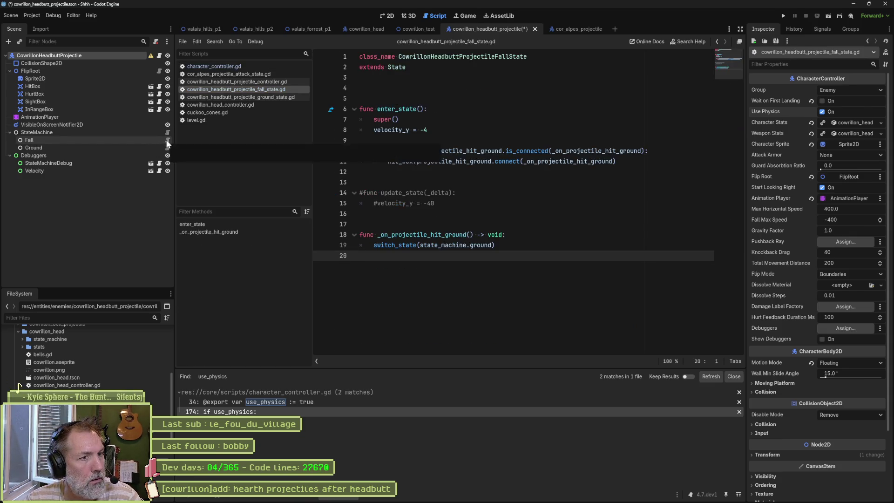
# Set the Fall state's max speed to 10.0 and test-run the scene.
pyautogui.click(162, 140)
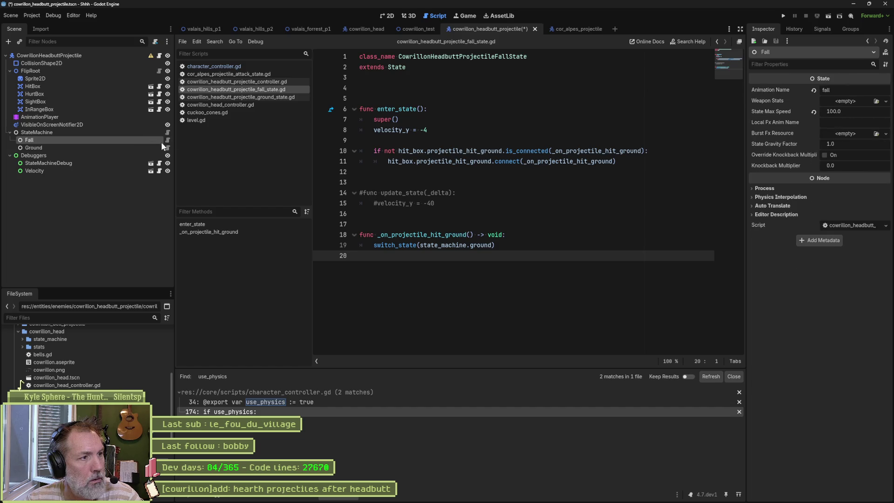
pyautogui.click(845, 113)
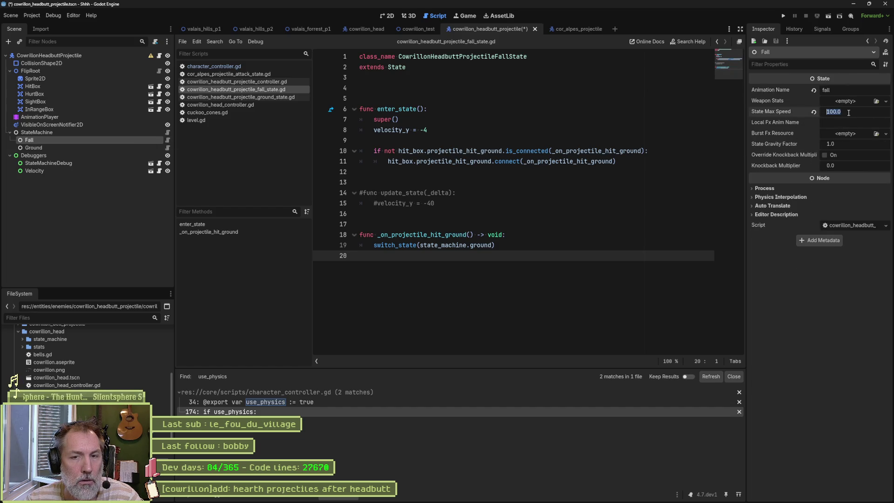
pyautogui.write('10')
pyautogui.press('Return')
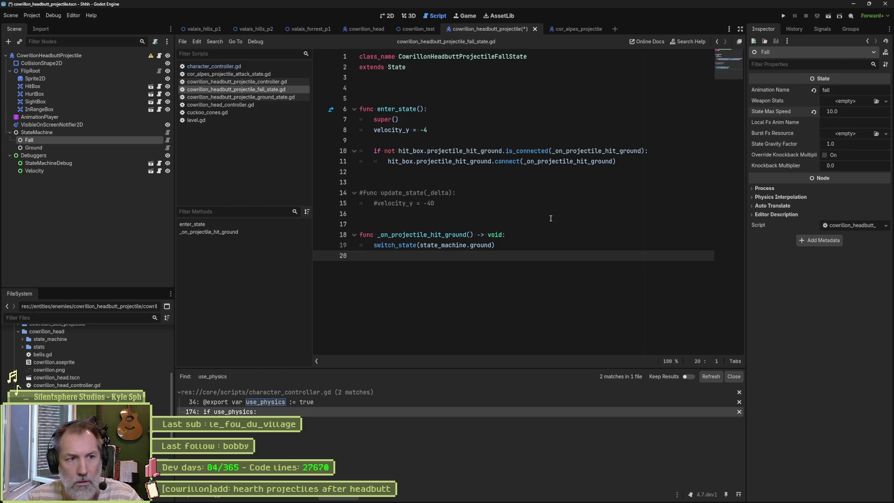
pyautogui.press('F6')
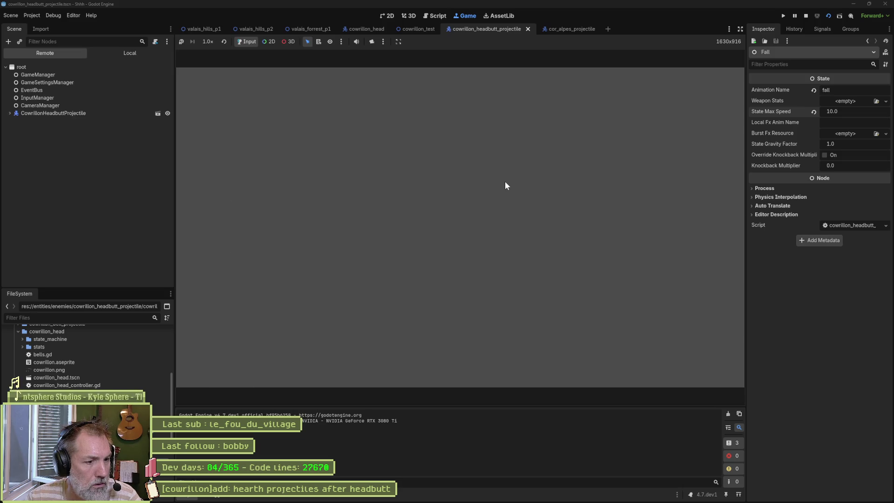
pyautogui.press('F8')
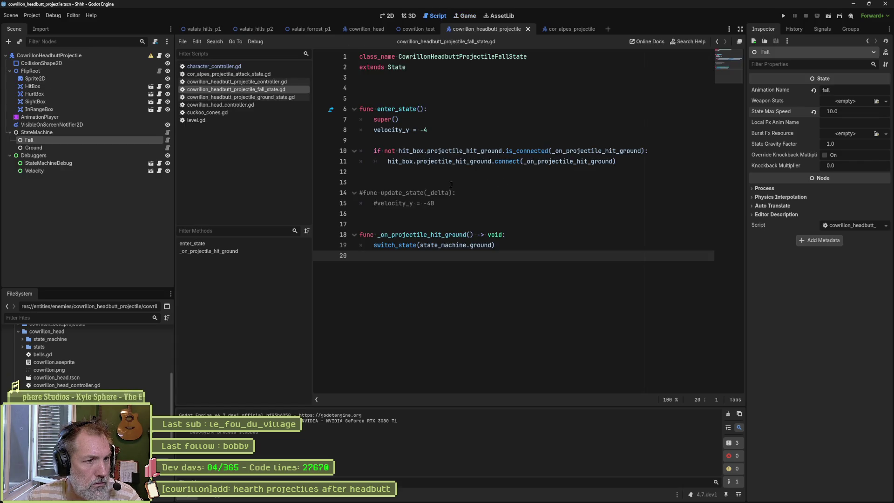
# Uncomment the update_state function and test-run the scene.
pyautogui.moveTo(450, 192); pyautogui.dragTo(450, 202)
pyautogui.hotkey('ctrl', 'k')
pyautogui.press('F6')
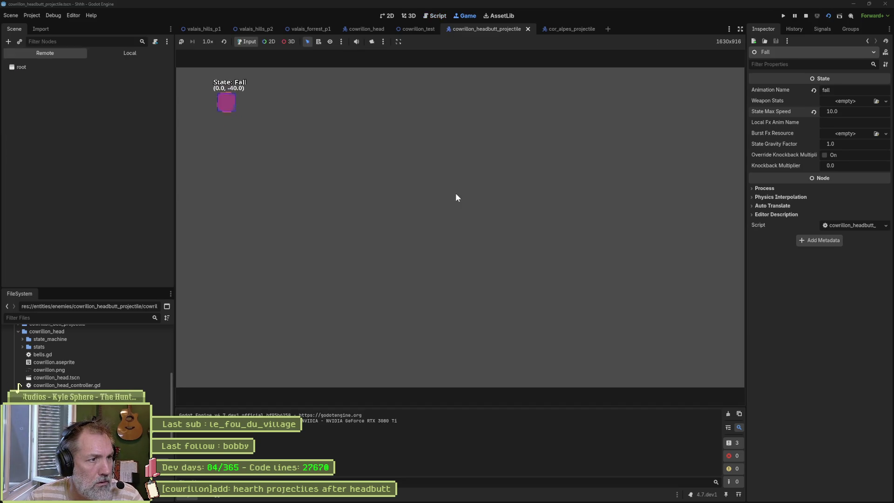
pyautogui.press('F8')
# Delete the velocity_y = -4 line, change update_state's -40 to 40, and test-run.
pyautogui.click(444, 130)
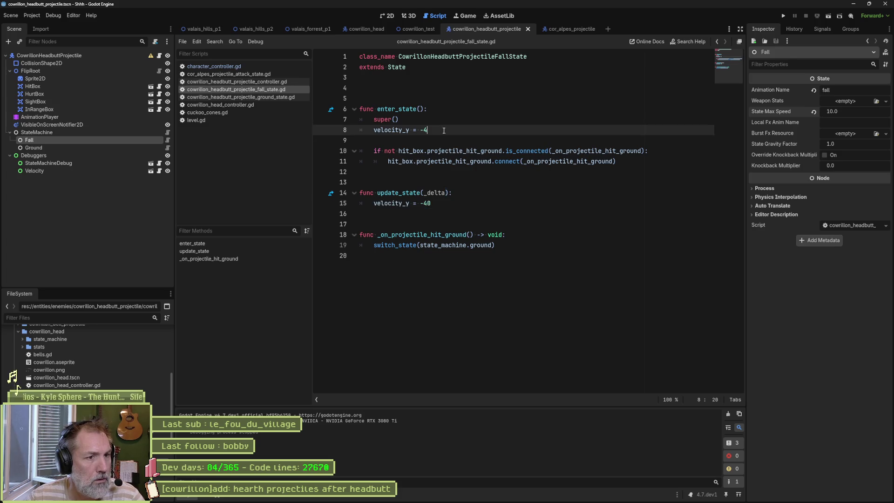
pyautogui.hotkey('ctrl', 'shift', 'k')
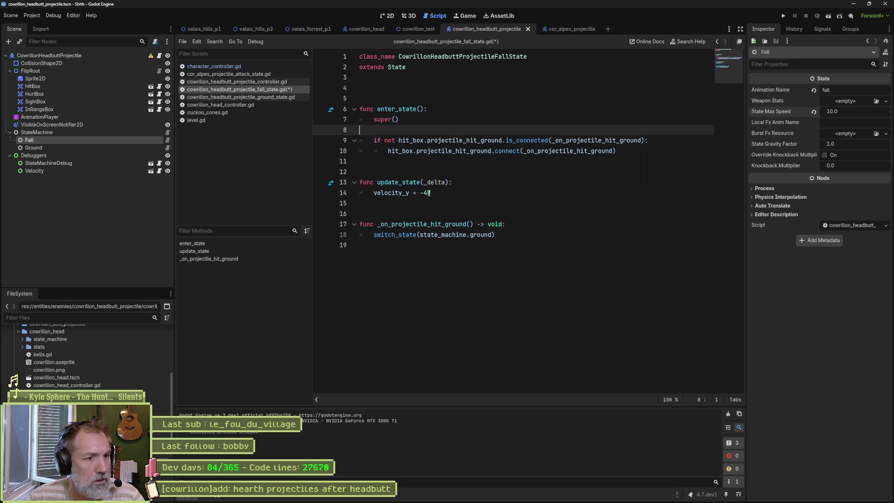
pyautogui.click(425, 193)
pyautogui.press('BackSpace')
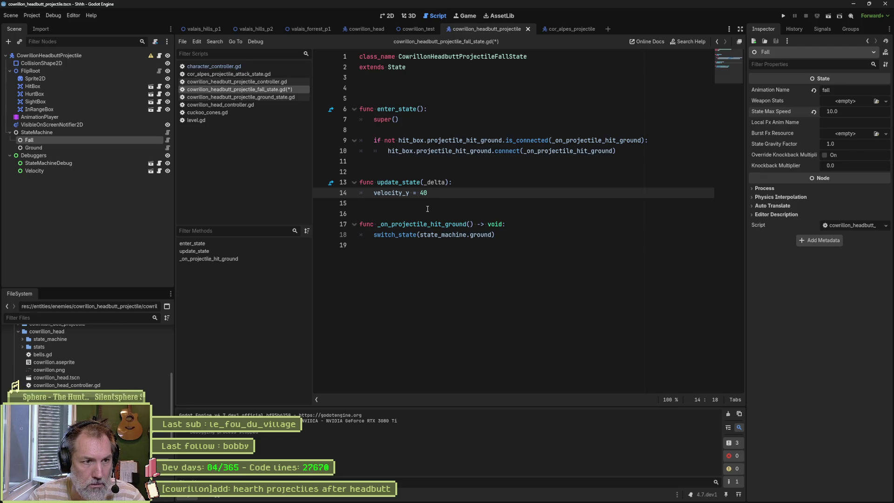
pyautogui.press('F6')
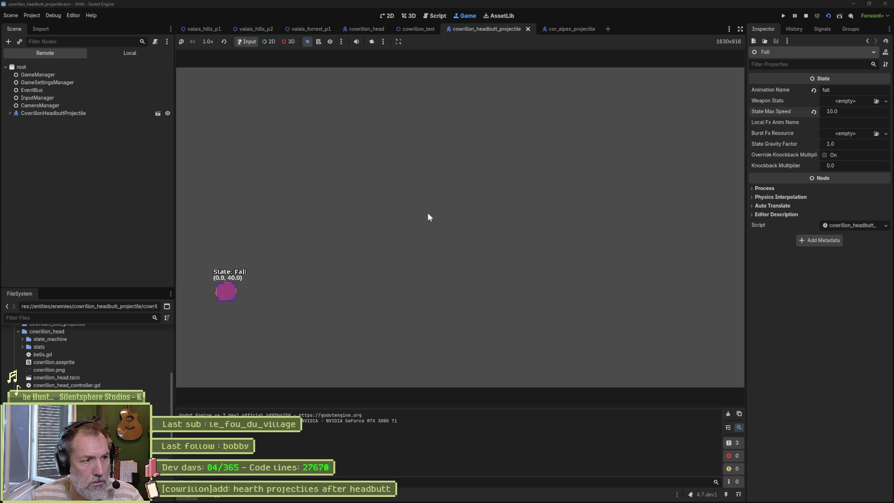
pyautogui.press('F8')
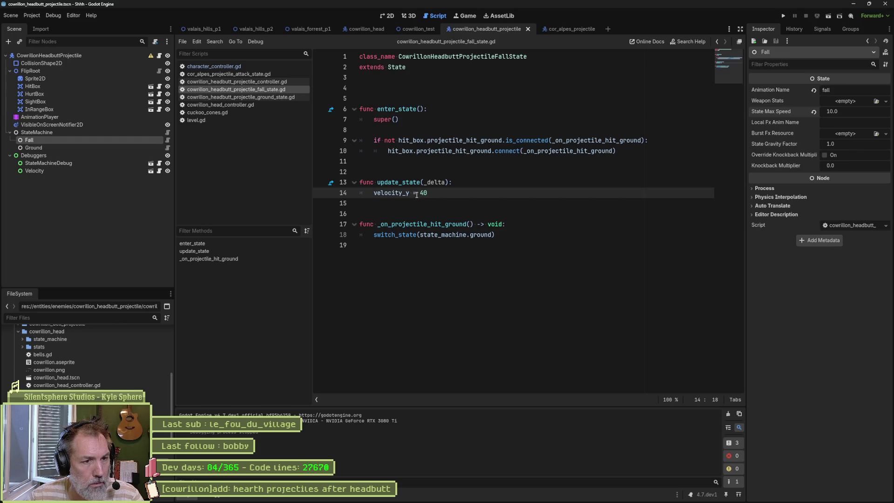
pyautogui.click(415, 98)
pyautogui.press('Return')
pyautogui.press('Return')
pyautogui.press('Return')
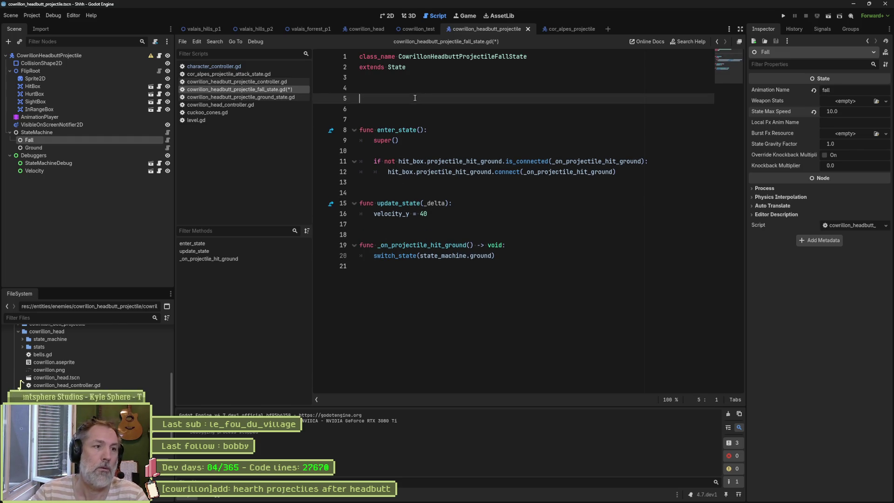
pyautogui.press('Return')
pyautogui.press('Up')
pyautogui.write('@expor')
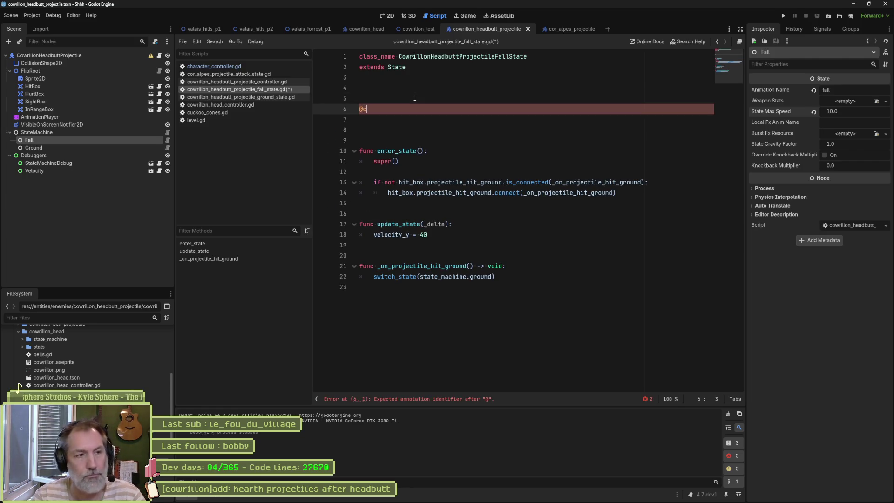
pyautogui.write('t var fall_speed')
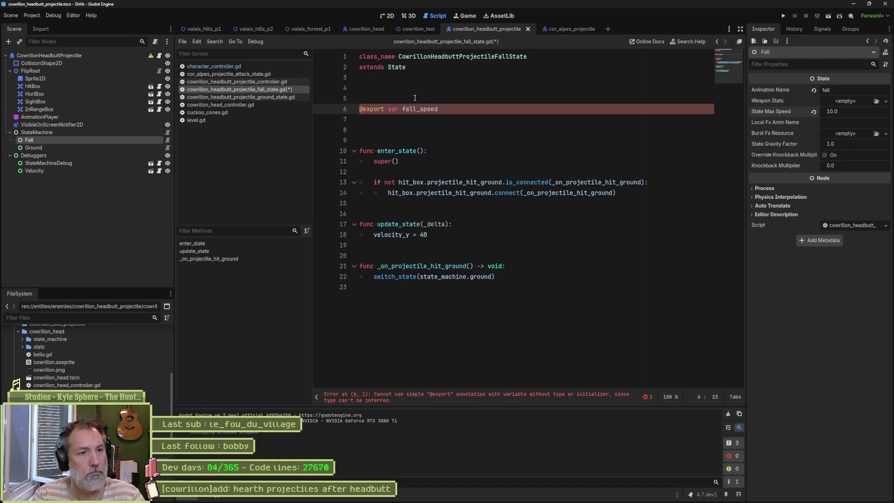
pyautogui.hotkey('ctrl', 'BackSpace')
pyautogui.write('speed := 80.')
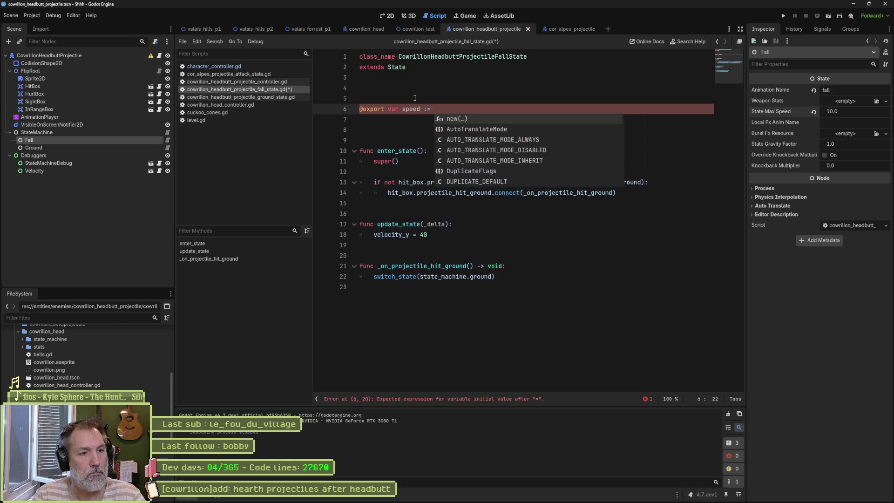
pyautogui.write('0')
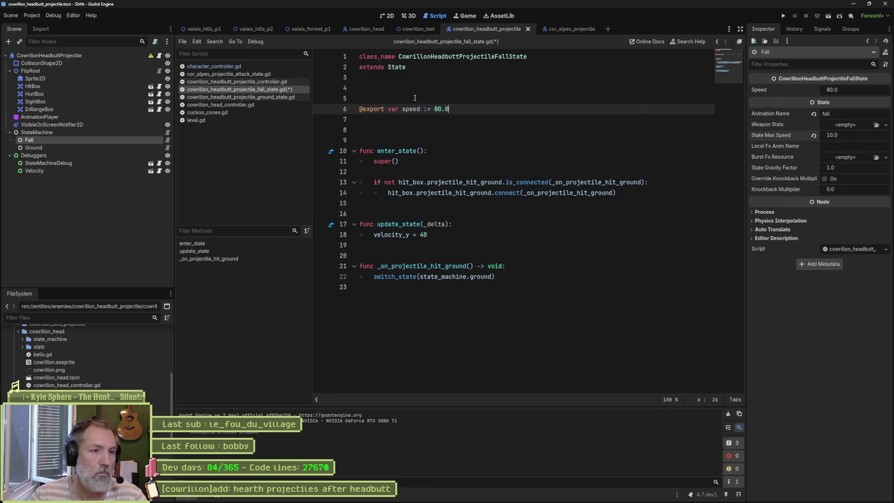
# Replace 40 with speed, add super(_delta) to update_state, and test-run the fall.
pyautogui.doubleClick(411, 109)
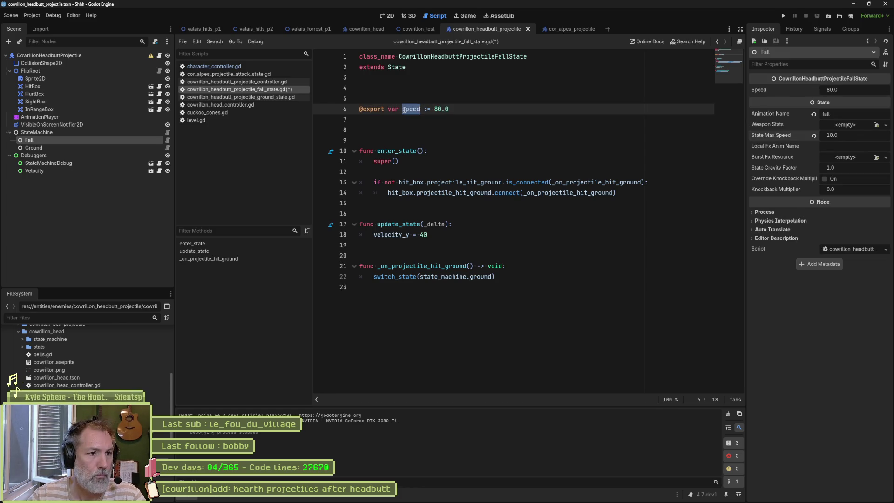
pyautogui.doubleClick(422, 235)
pyautogui.write('speed')
pyautogui.click(489, 220)
pyautogui.press('Return')
pyautogui.write('super(_delta')
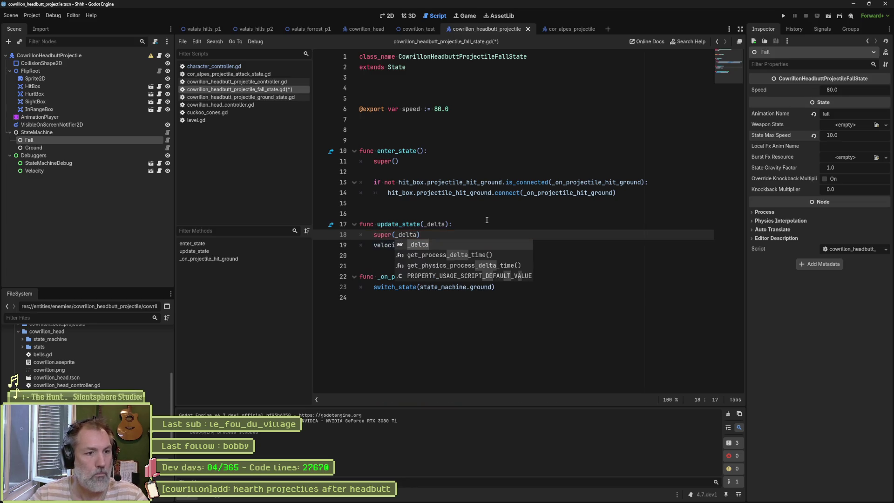
pyautogui.write(')')
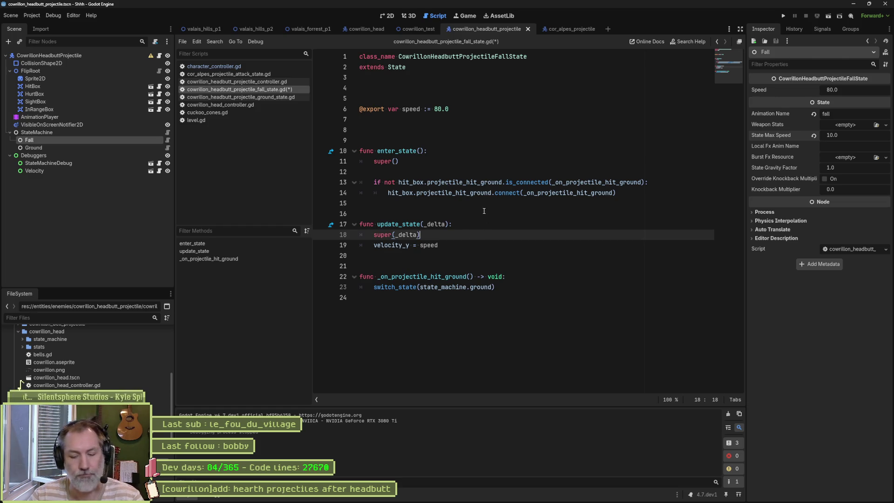
pyautogui.press('F6')
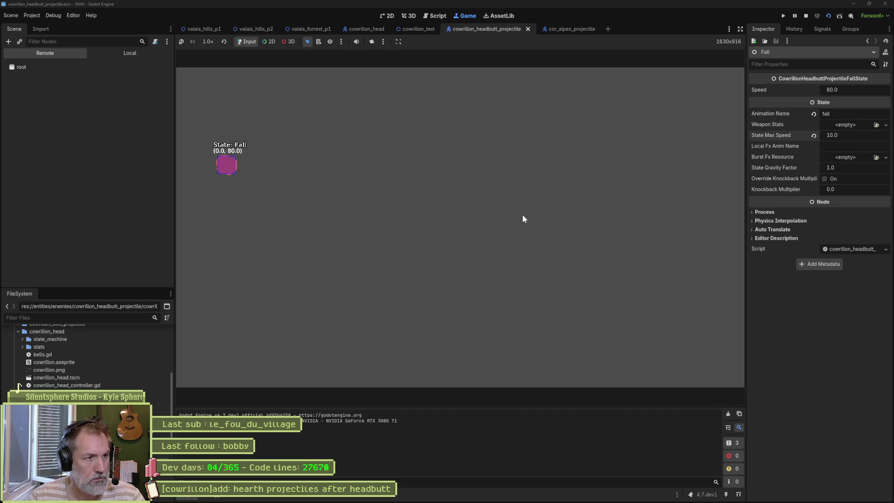
pyautogui.press('F8')
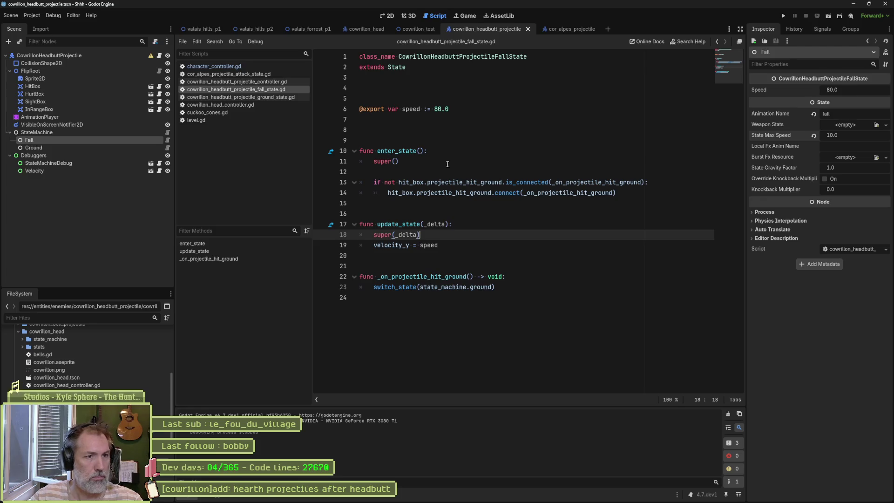
pyautogui.click(141, 148)
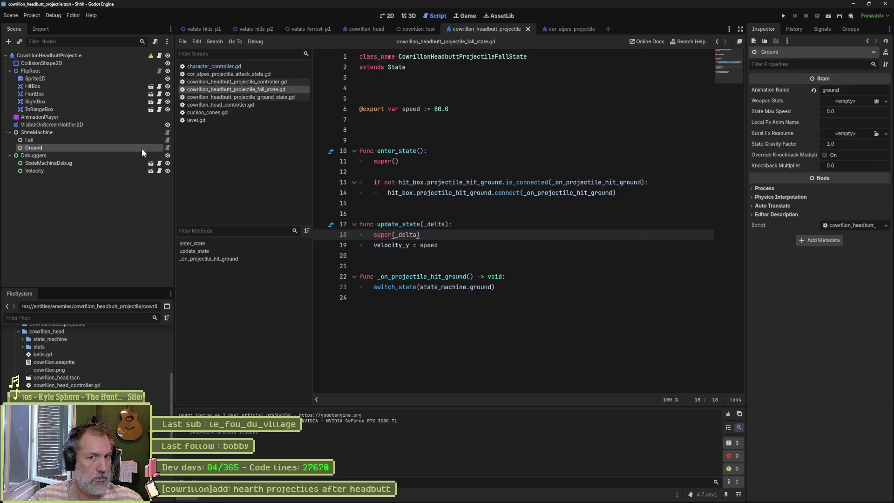
# Compare the Ground and Fall scripts and trace _on_projectile_hit_ground to its signal definition.
pyautogui.click(167, 148)
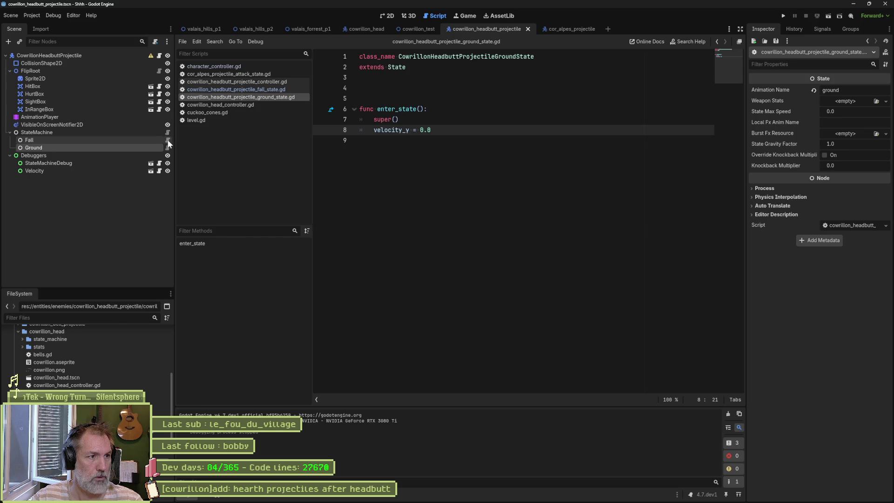
pyautogui.click(168, 139)
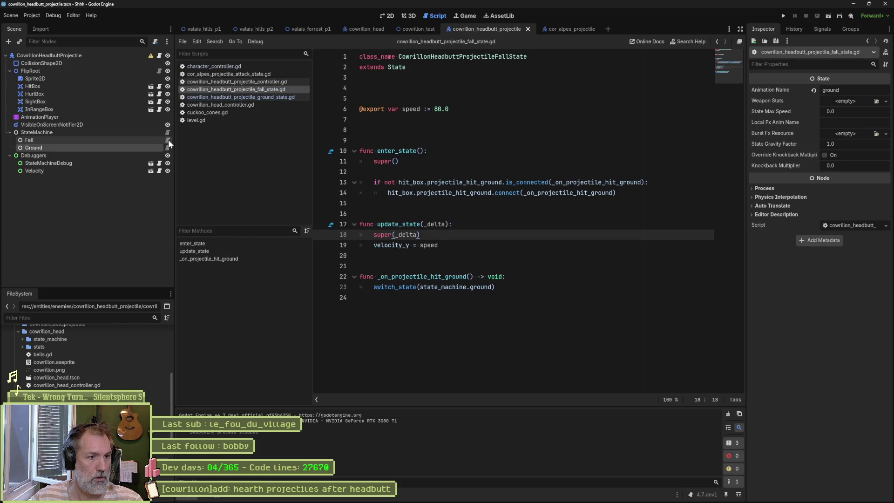
pyautogui.doubleClick(460, 276)
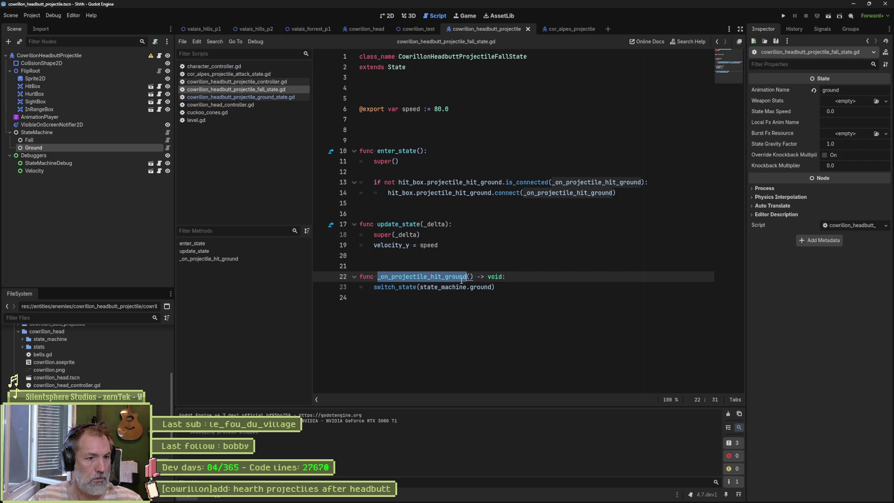
pyautogui.click(482, 182)
pyautogui.keyDown('ctrl'); pyautogui.click(477, 191); pyautogui.keyUp('ctrl')
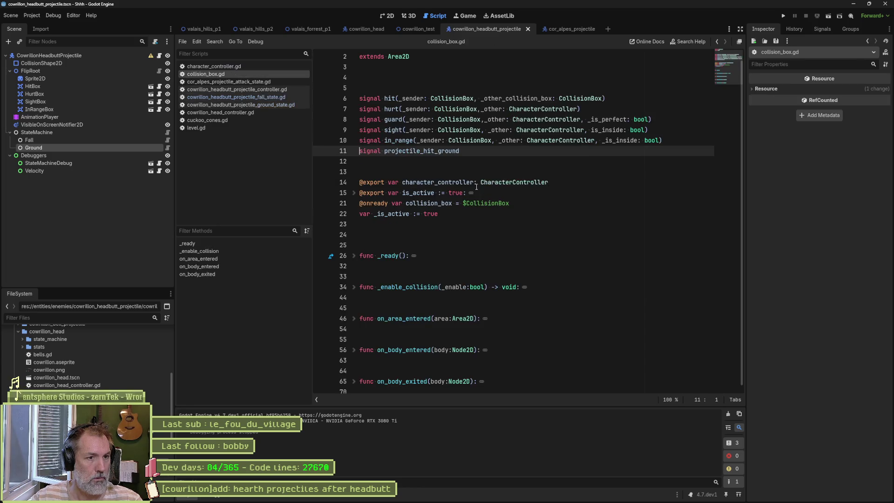
# Search the project for projectile_hit_ground, review the matches, then reopen the Fall script.
pyautogui.doubleClick(442, 151)
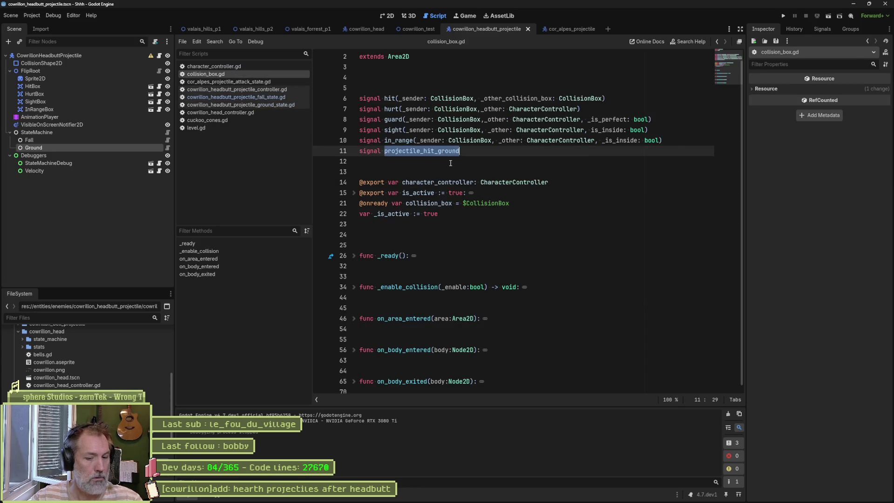
pyautogui.hotkey('ctrl', 'shift', 'f')
pyautogui.press('Return')
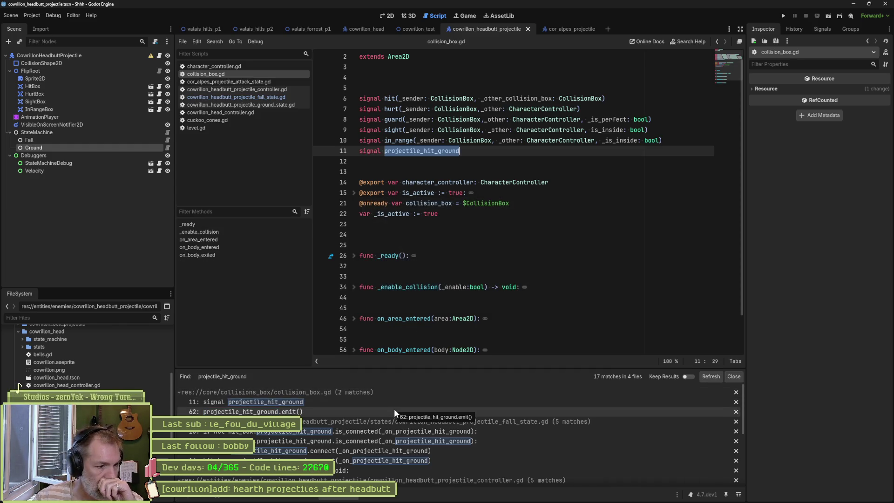
pyautogui.click(321, 412)
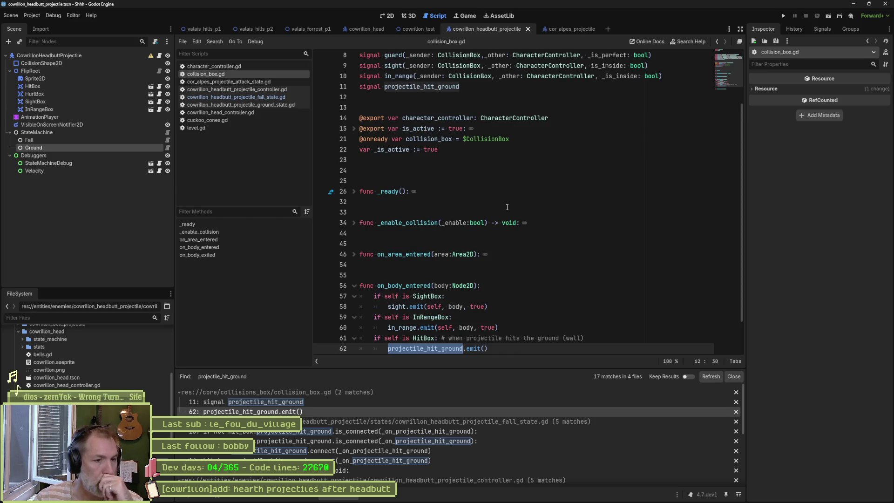
pyautogui.scroll(-1, 484, 261)
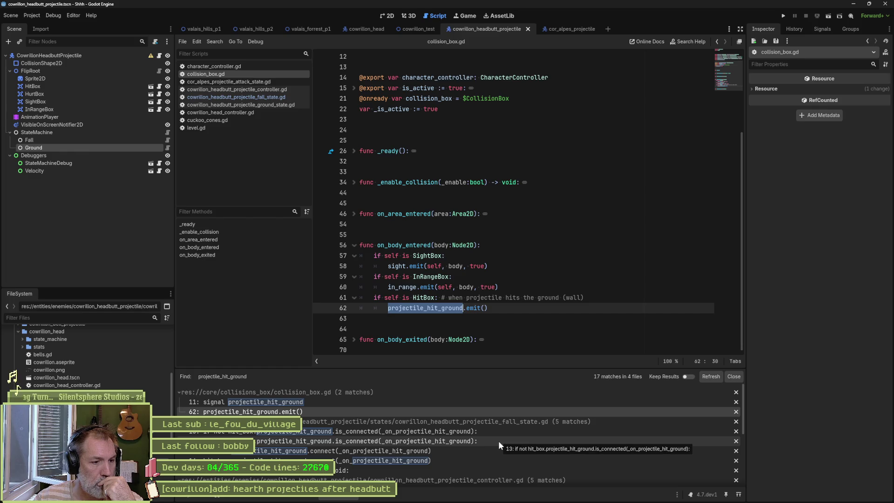
pyautogui.scroll(-3, 496, 442)
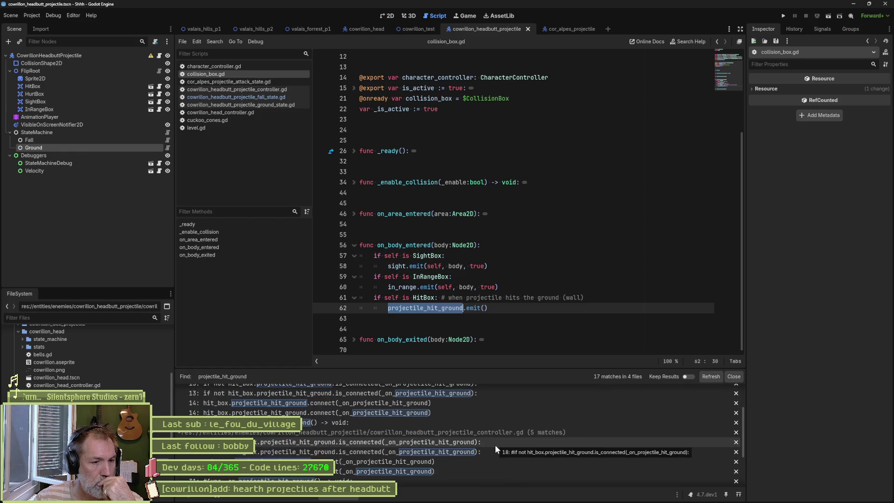
pyautogui.scroll(2, 493, 446)
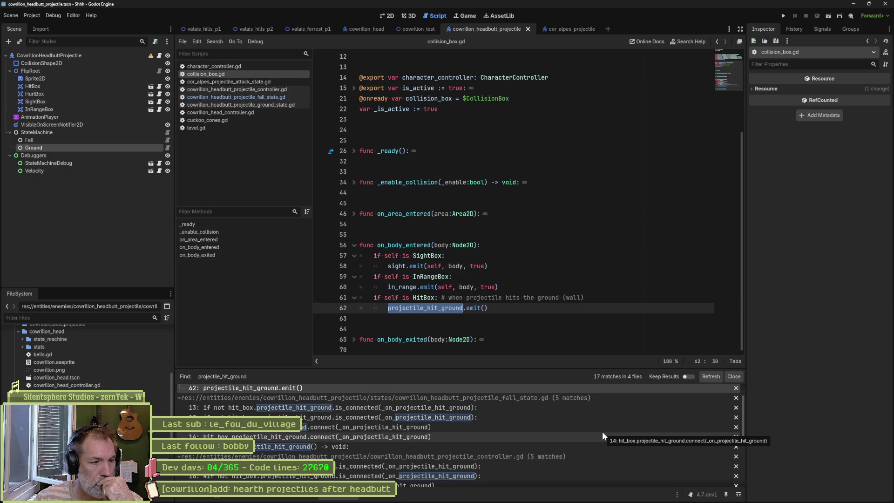
pyautogui.scroll(-3, 602, 436)
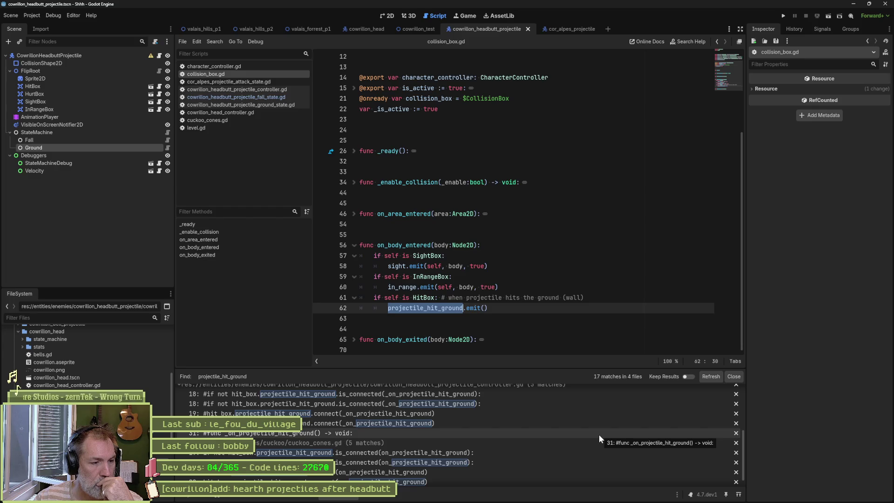
pyautogui.scroll(-1, 598, 435)
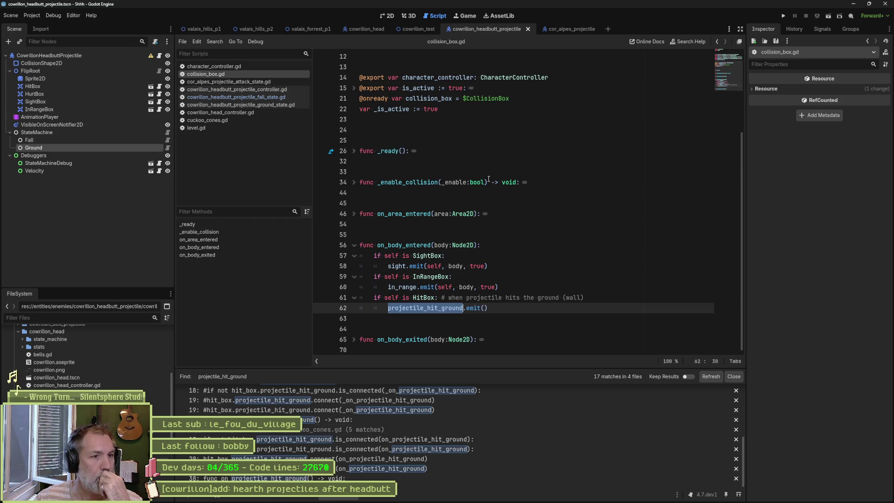
pyautogui.click(111, 55)
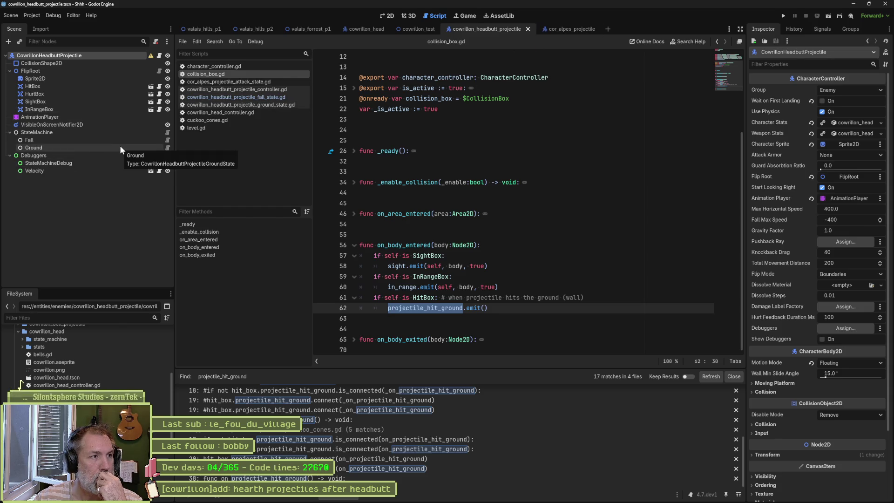
pyautogui.click(166, 140)
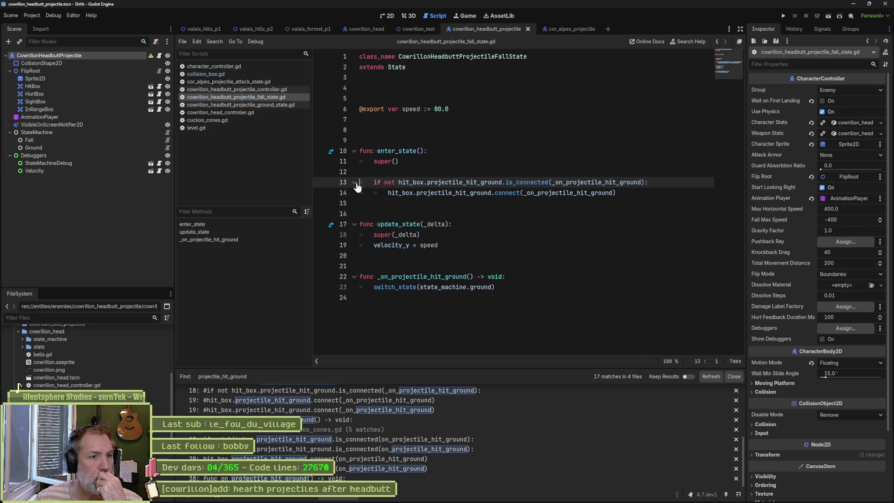
# Add a print_debug of self and ' hit ground' to the hit-ground handler and test-run.
pyautogui.click(517, 278)
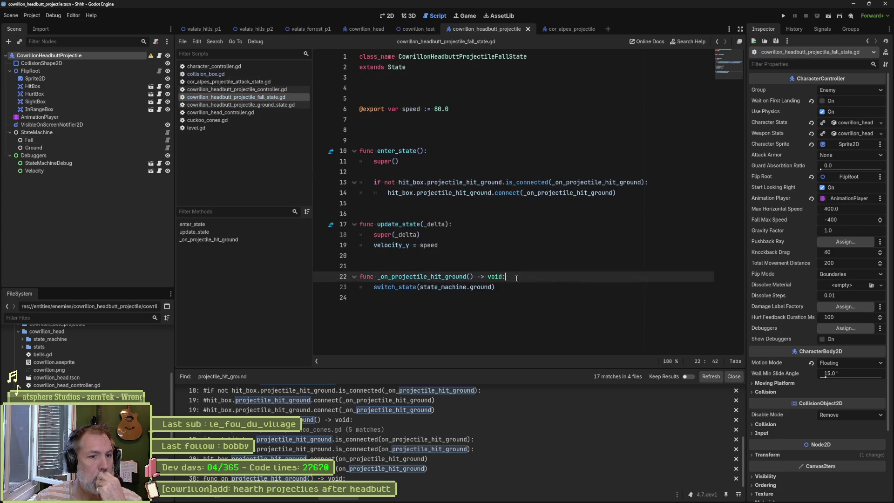
pyautogui.press('Return')
pyautogui.write('print_debug()')
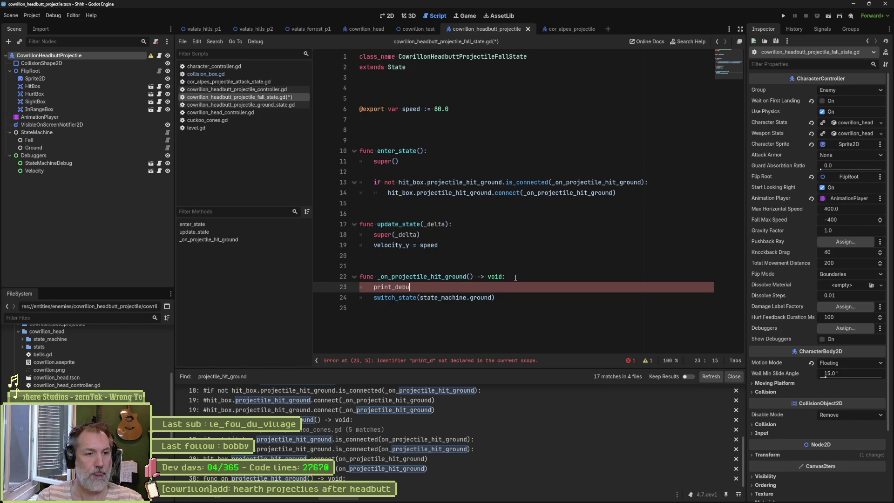
pyautogui.write('self, " hit grou')
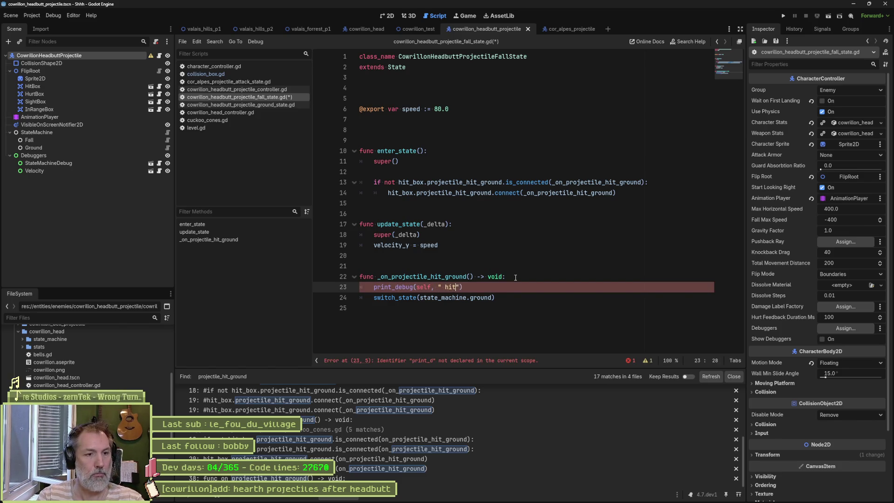
pyautogui.write('nd')
pyautogui.press('F6')
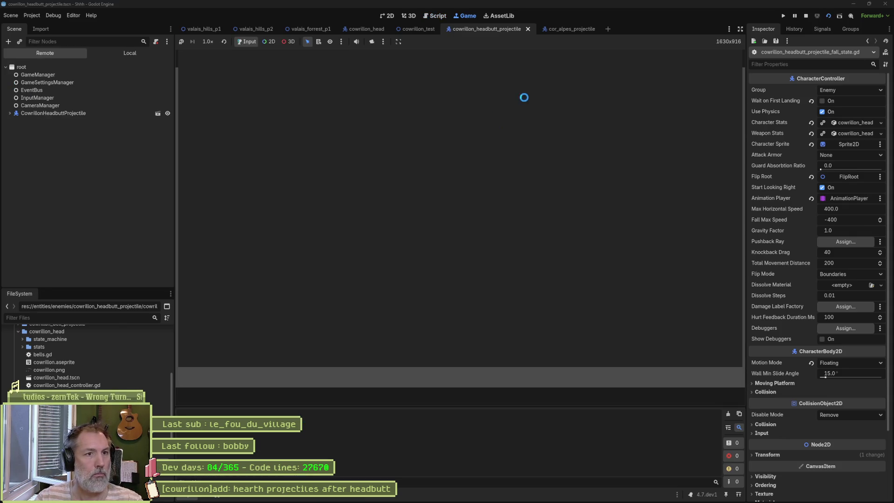
pyautogui.press('F8')
# Run cowrillon_test, trigger CowrillonHead's Headbutt Attack, then stop and reopen the projectile scene.
pyautogui.click(417, 29)
pyautogui.press('F6')
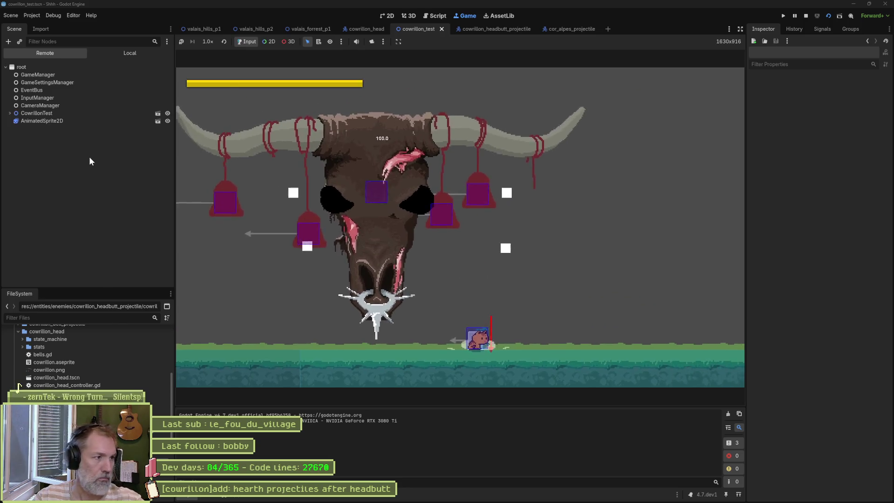
pyautogui.click(42, 167)
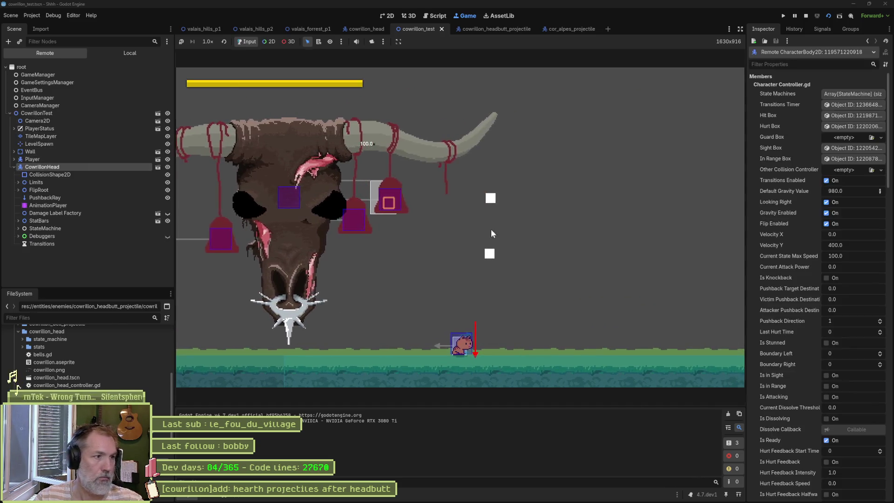
pyautogui.click(831, 427)
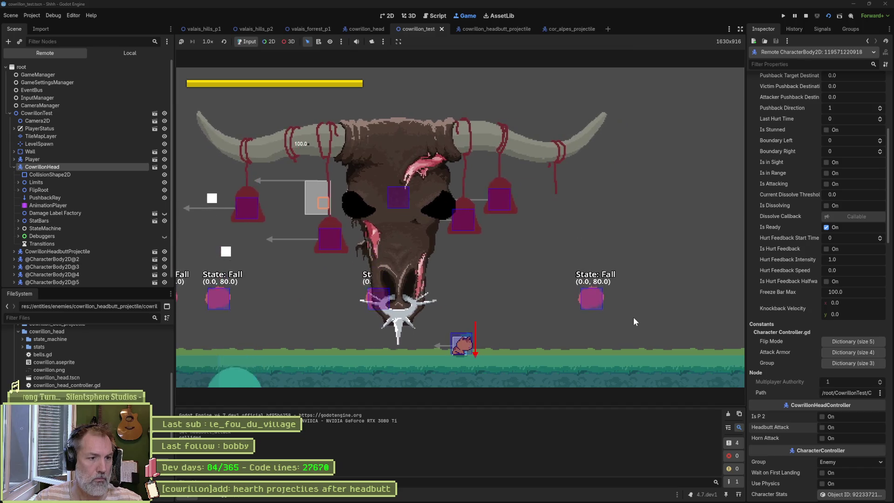
pyautogui.press('F8')
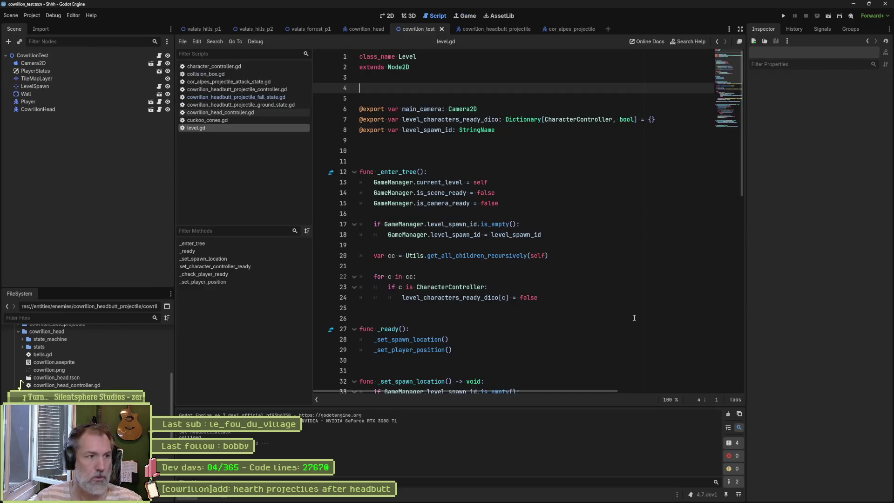
pyautogui.click(501, 29)
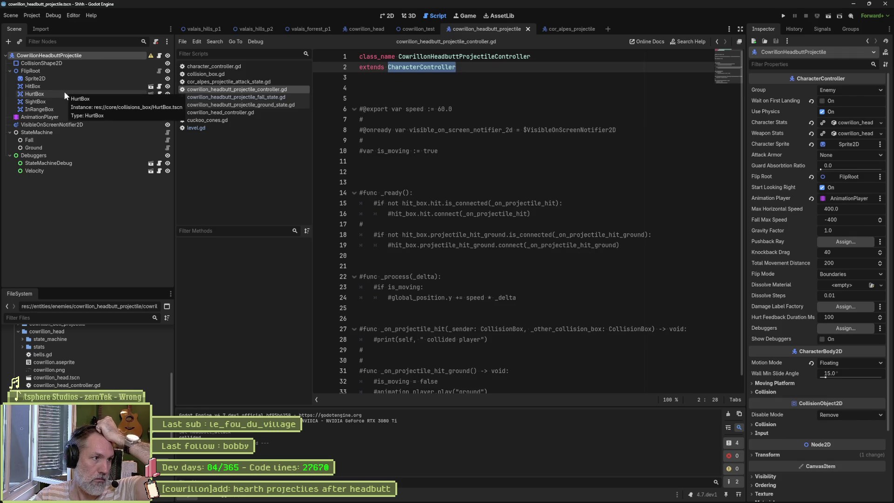
# Enable collision mask layer 2 on the CowrillonHeadbuttProjectile root, then save and run the game.
pyautogui.click(79, 63)
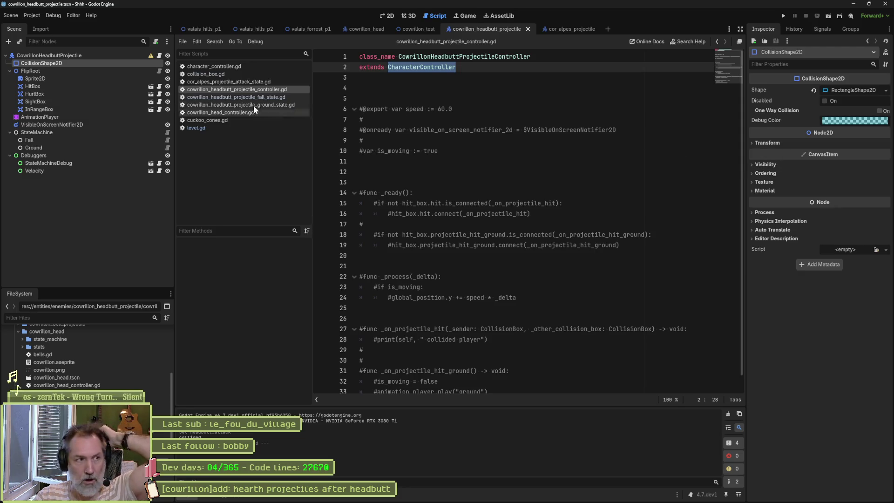
pyautogui.click(110, 56)
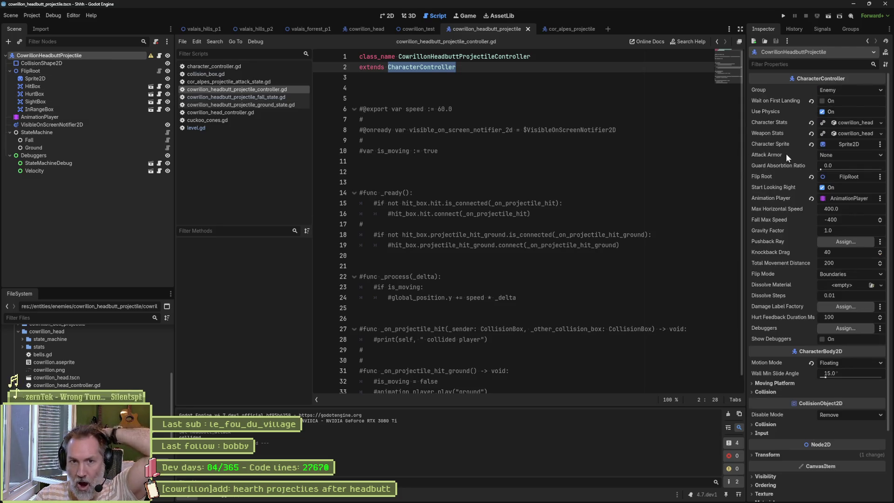
pyautogui.scroll(-4, 781, 153)
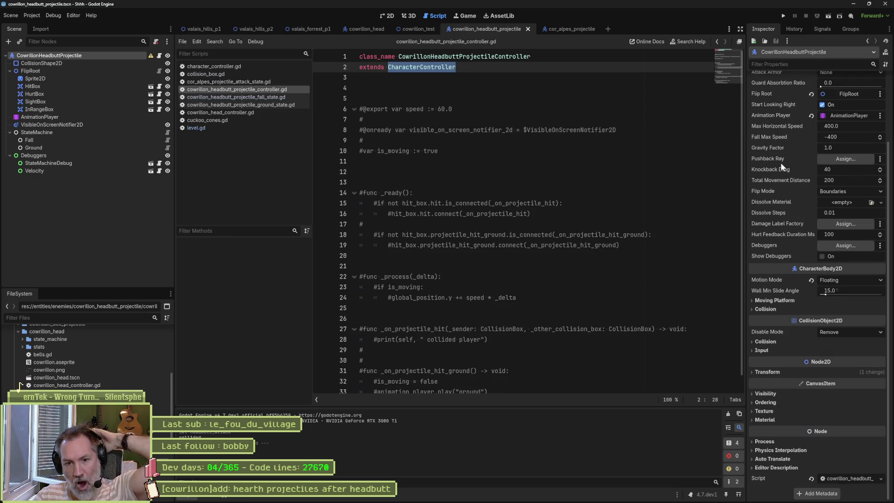
pyautogui.click(768, 342)
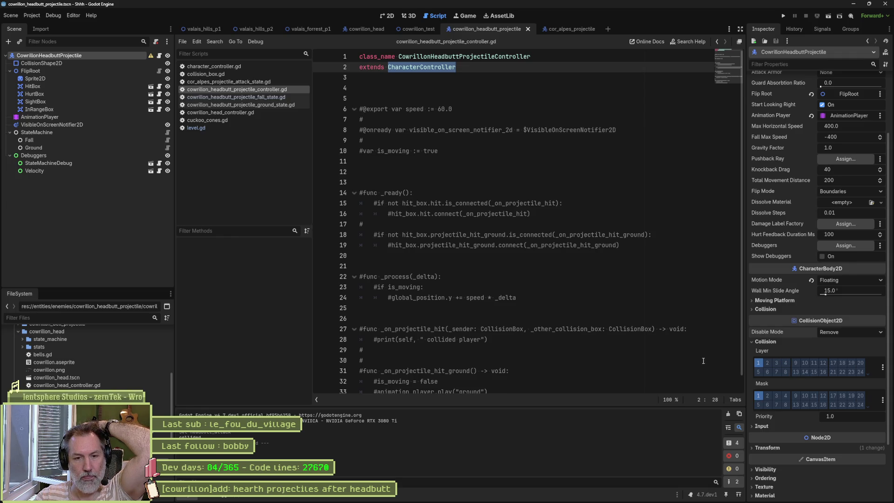
pyautogui.click(766, 396)
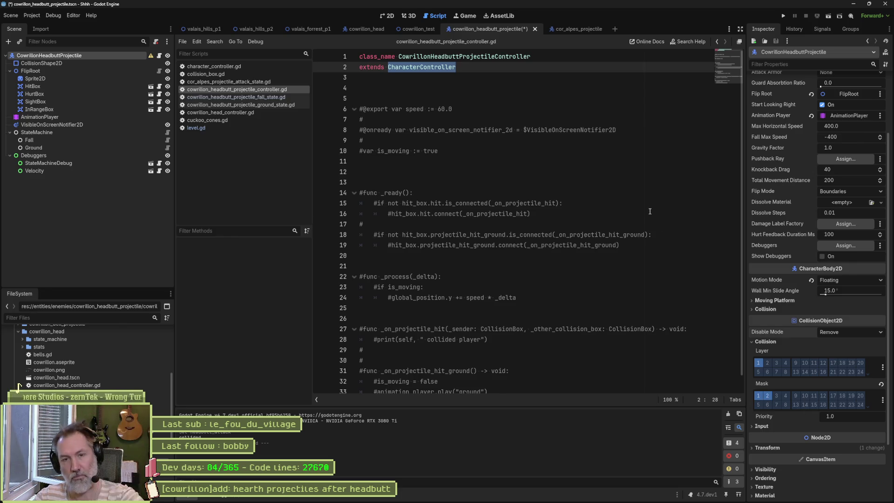
pyautogui.press('F5')
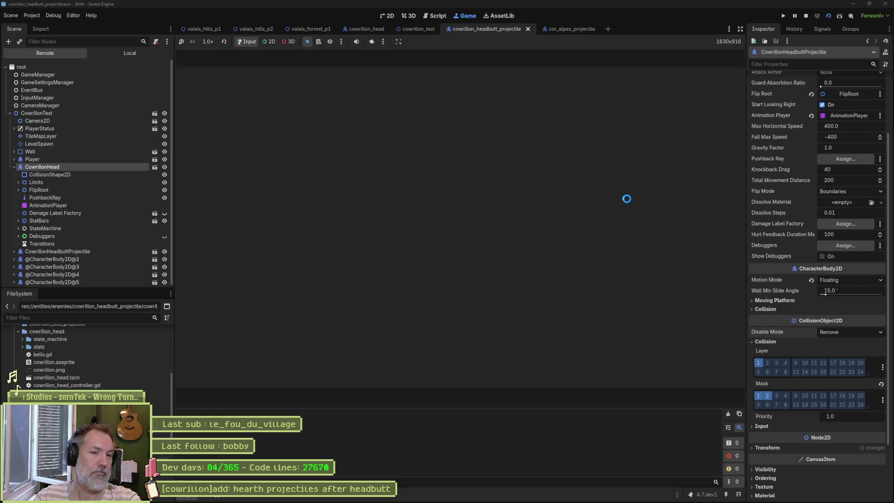
# Run cowrillon_test and watch CowrillonHead's projectiles land still in State: Fall, then stop.
pyautogui.press('F8')
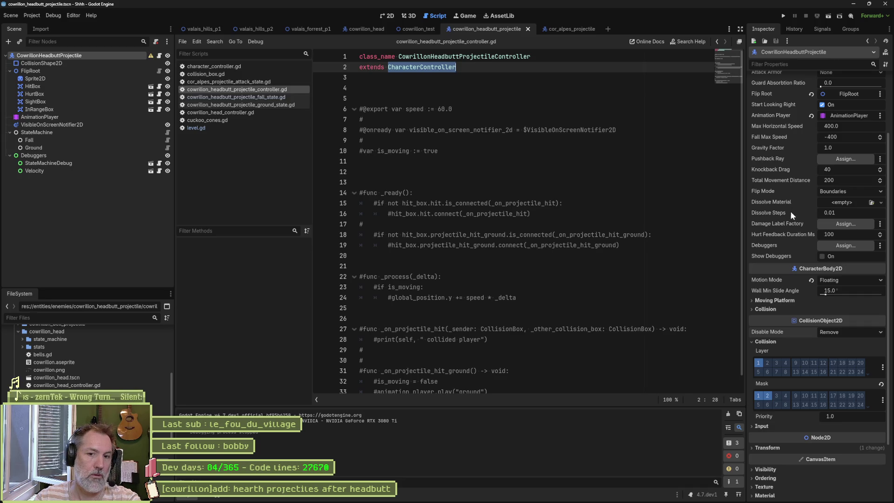
pyautogui.click(767, 448)
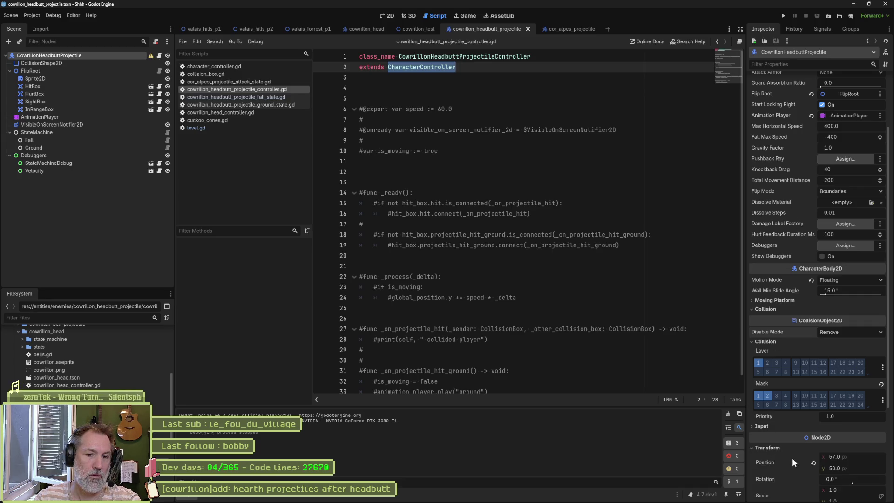
pyautogui.click(419, 29)
pyautogui.press('F6')
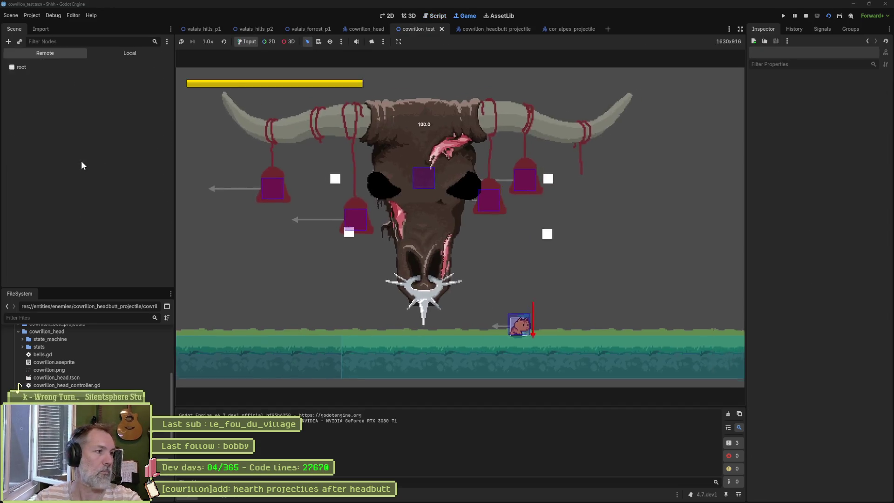
pyautogui.click(50, 169)
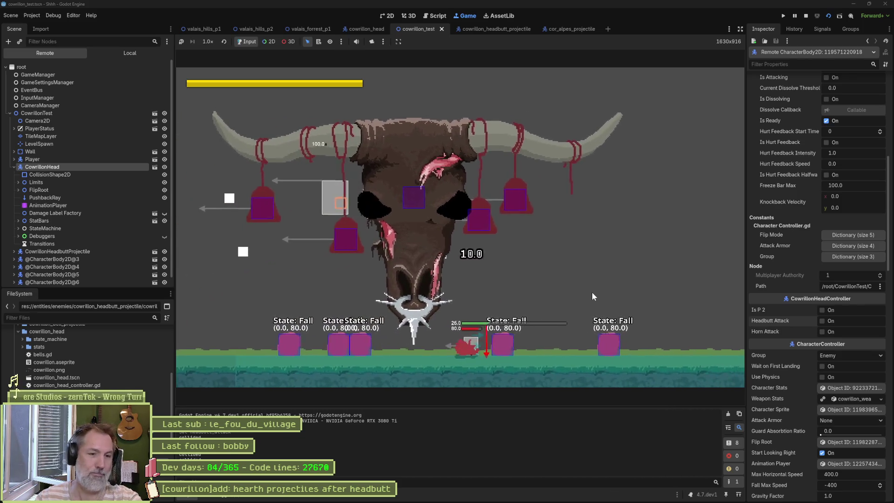
pyautogui.press('F8')
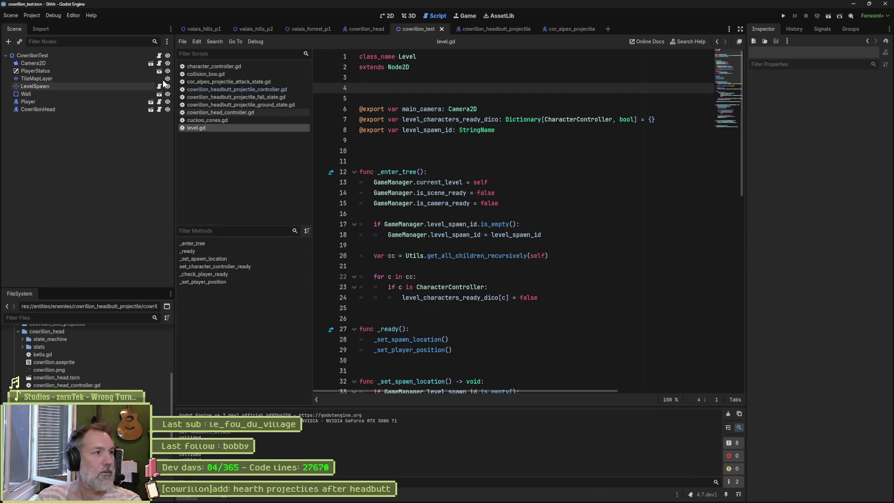
# Reopen the headbutt projectile scene, check its collision shape, and run the game once more.
pyautogui.click(484, 30)
pyautogui.click(106, 62)
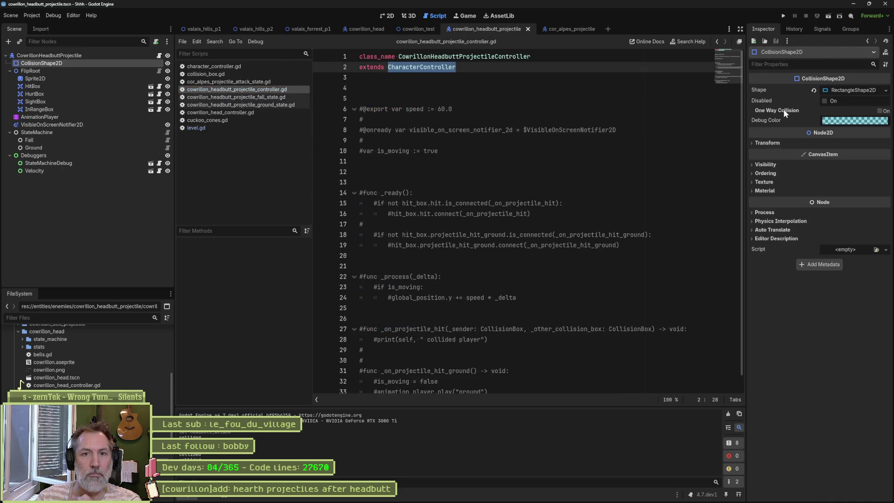
pyautogui.press('F5')
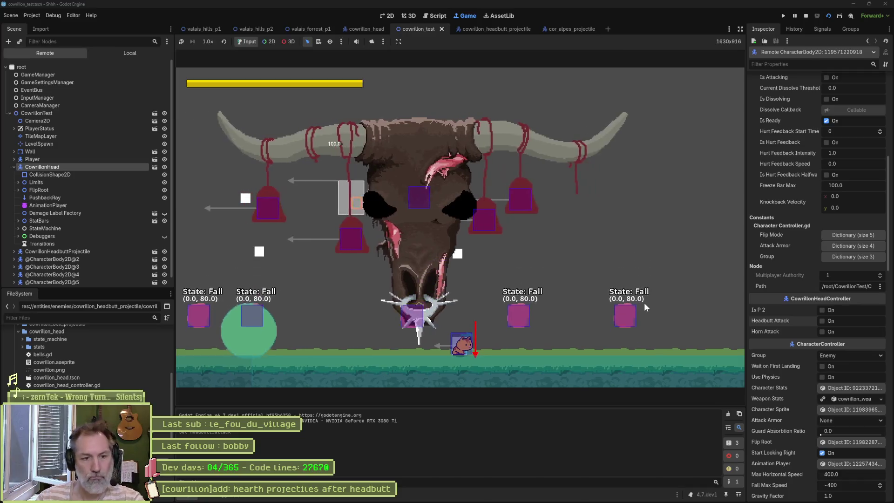
pyautogui.press('F8')
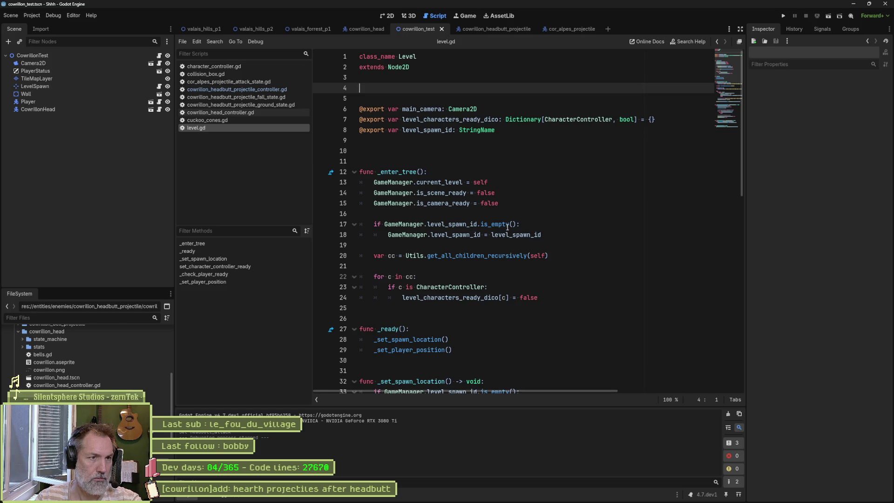
# Trace the fall state's hit_box projectile_hit_ground signal to its emission in collision_box.gd's on_body_entered.
pyautogui.click(525, 32)
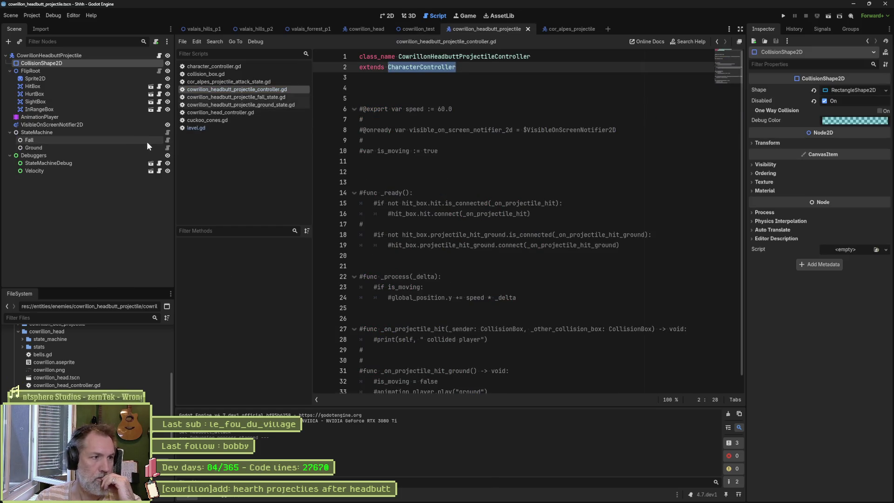
pyautogui.click(167, 139)
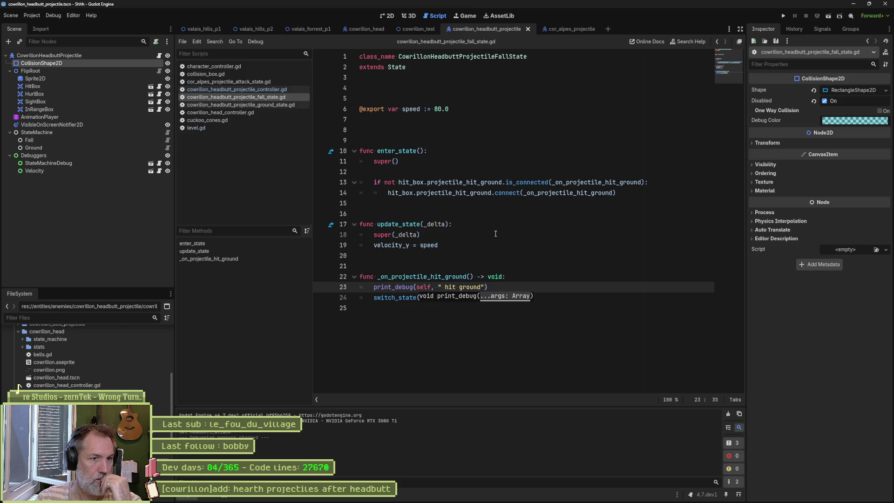
pyautogui.doubleClick(411, 182)
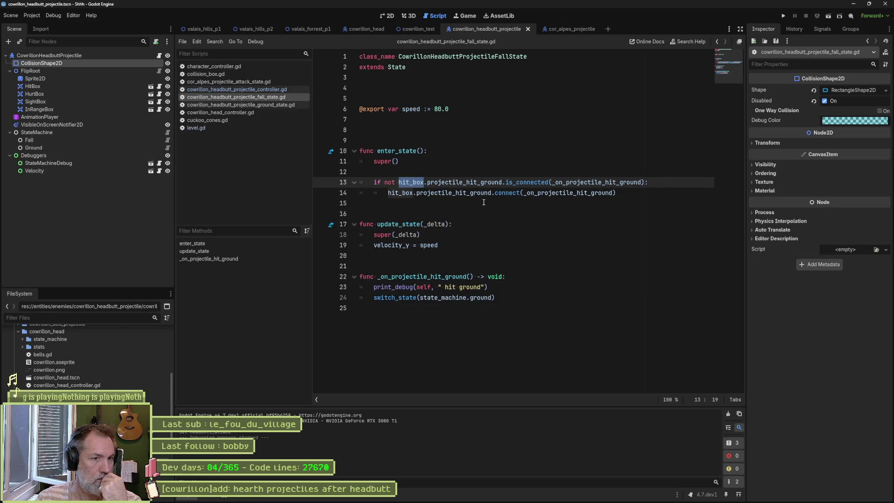
pyautogui.keyDown('ctrl'); pyautogui.click(469, 182); pyautogui.keyUp('ctrl')
pyautogui.doubleClick(433, 161)
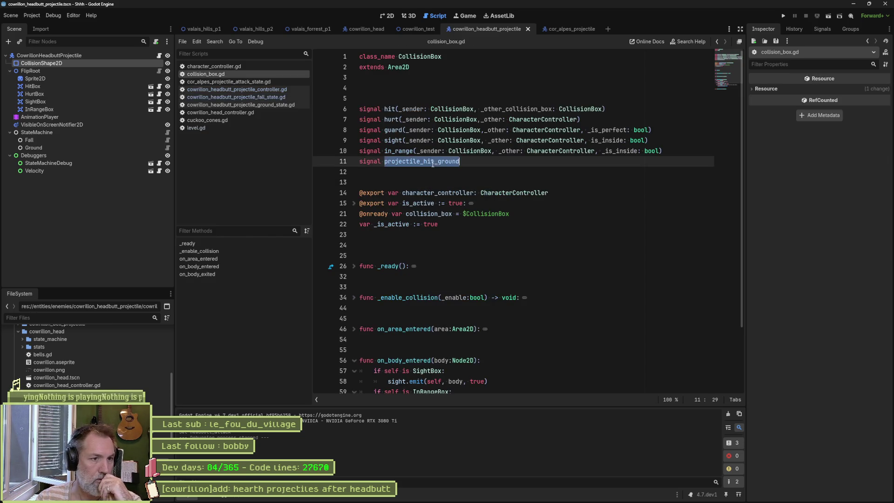
pyautogui.scroll(-3, 535, 240)
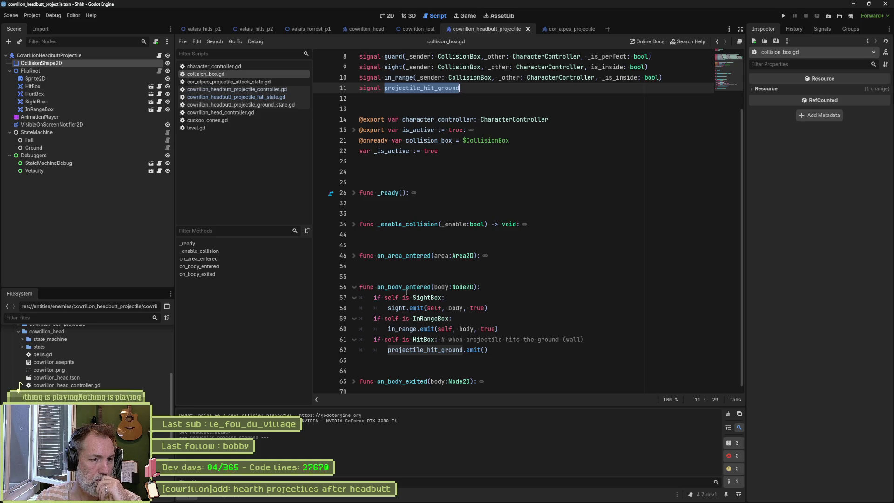
pyautogui.moveTo(378, 287); pyautogui.dragTo(431, 287)
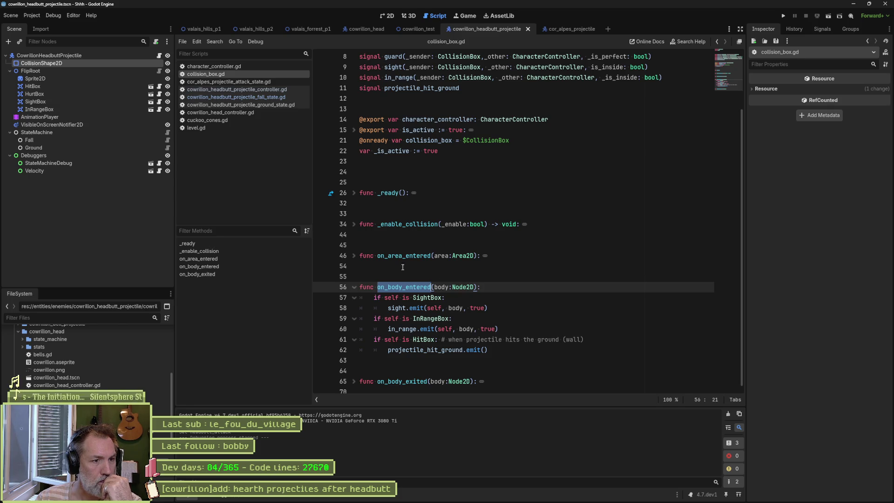
# Unfold on_area_entered (line 46) and _ready (line 26) in collision_box.gd.
pyautogui.click(354, 255)
pyautogui.scroll(-3, 593, 293)
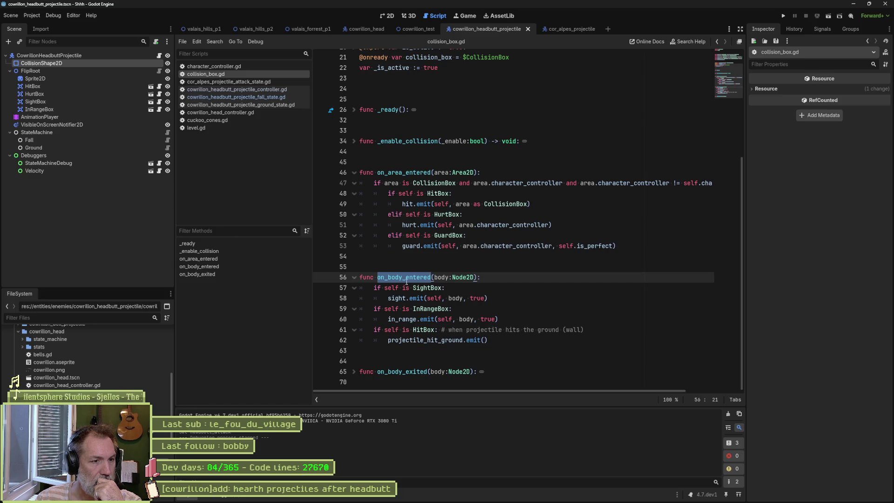
pyautogui.moveTo(451, 278)
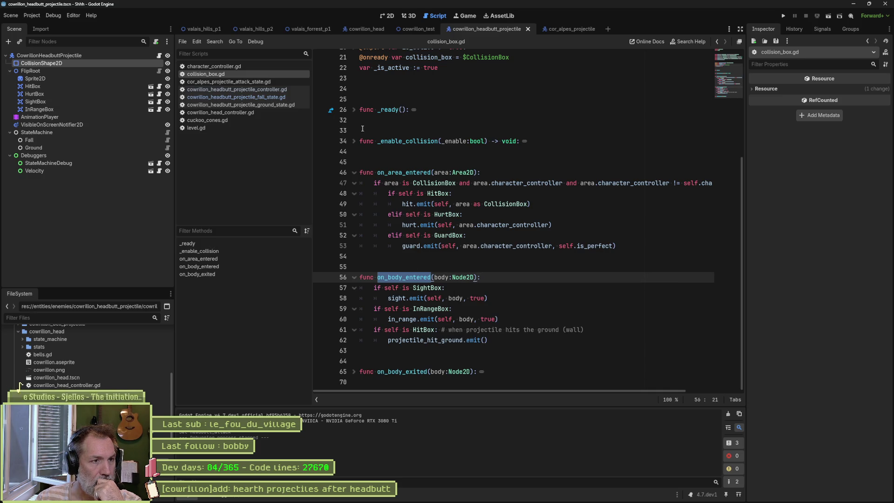
pyautogui.click(354, 113)
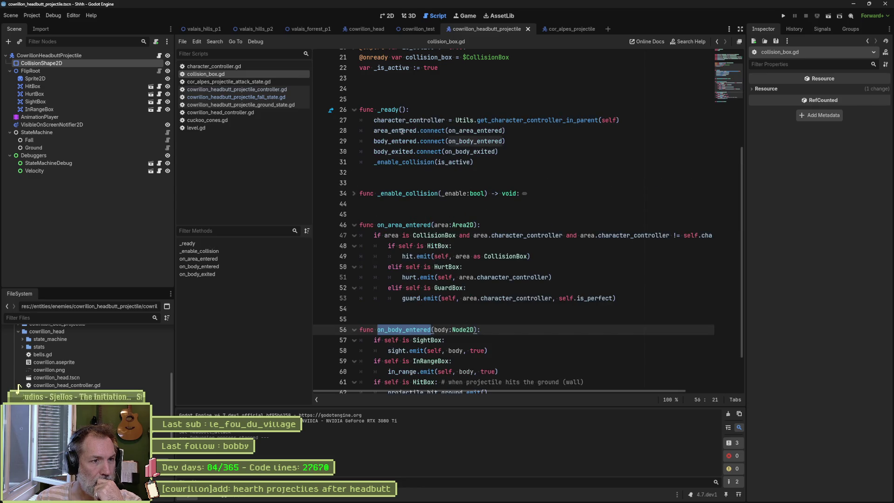
pyautogui.moveTo(401, 131)
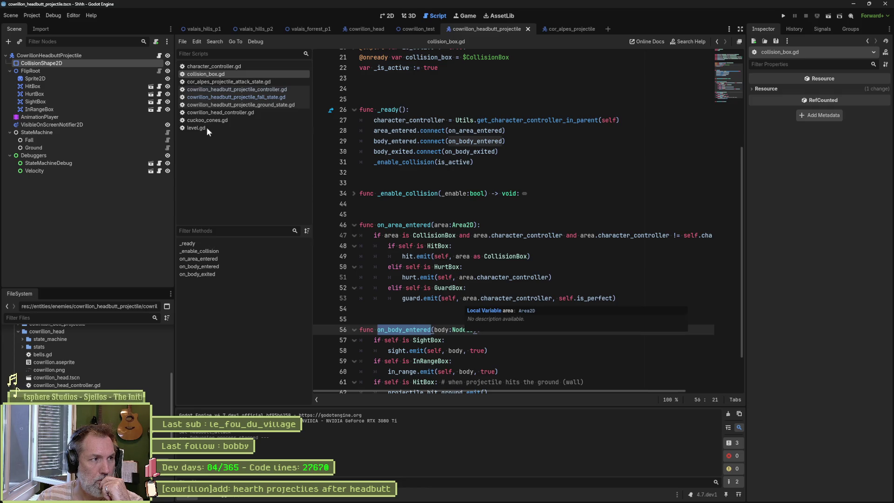
# Turn on Is Projectile for the headbutt projectile's HitBox node.
pyautogui.click(82, 55)
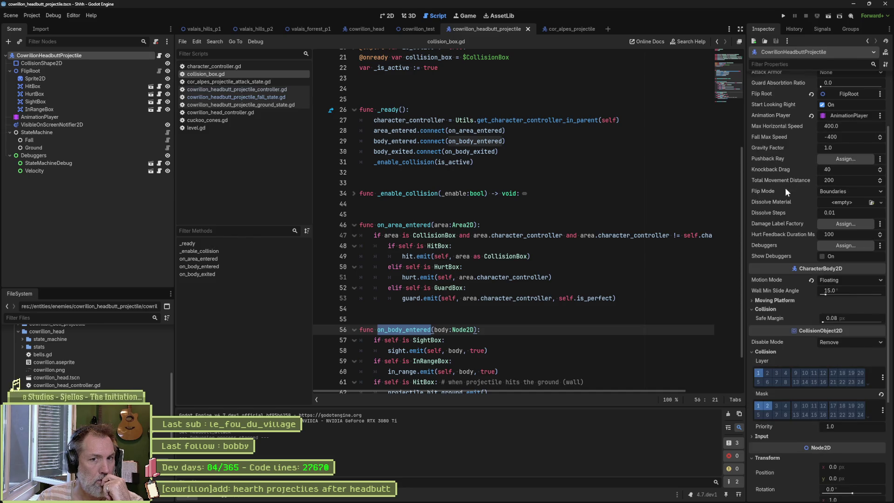
pyautogui.scroll(3, 785, 188)
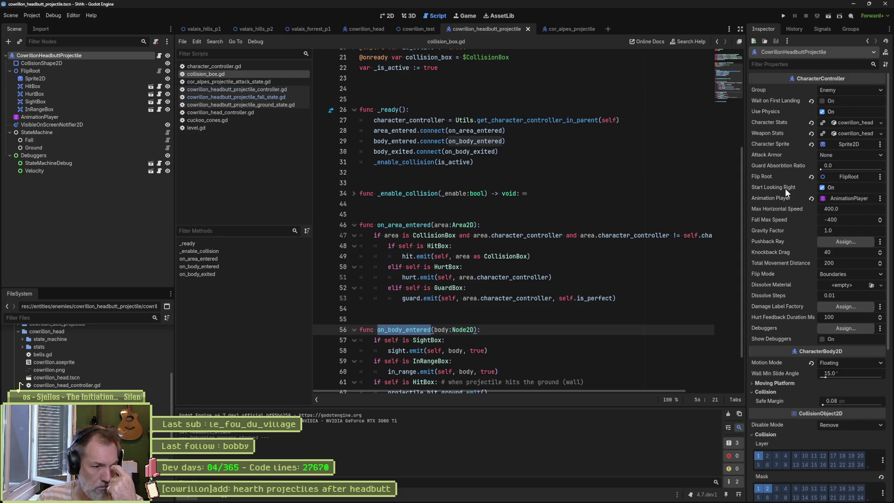
pyautogui.click(57, 86)
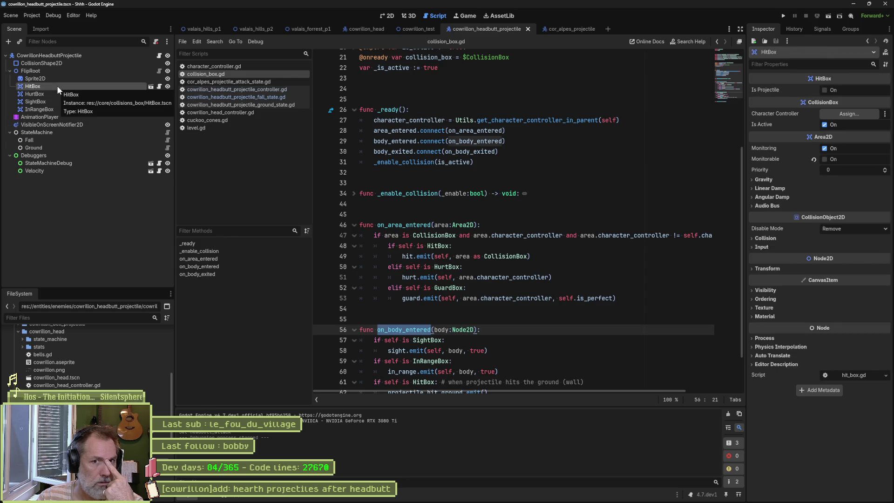
pyautogui.click(825, 90)
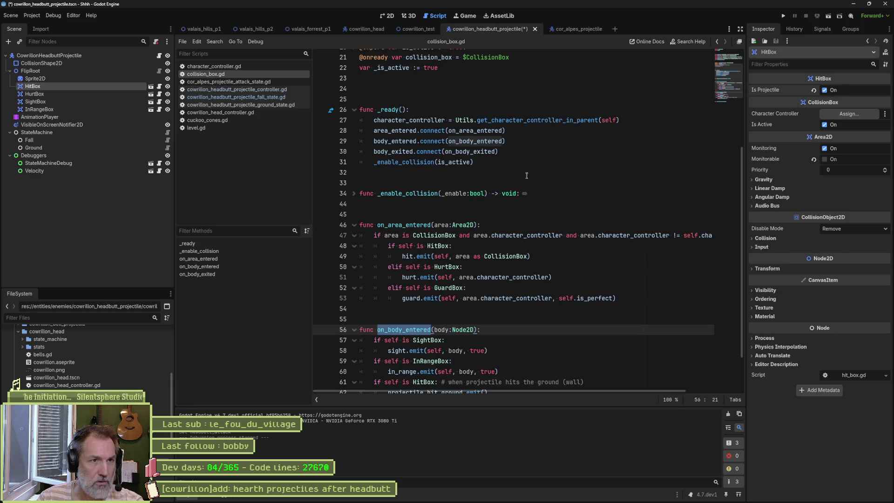
# Run the cowrillon_test scene and inspect the running CowrillonHead in the Remote tree.
pyautogui.click(417, 31)
pyautogui.press('F6')
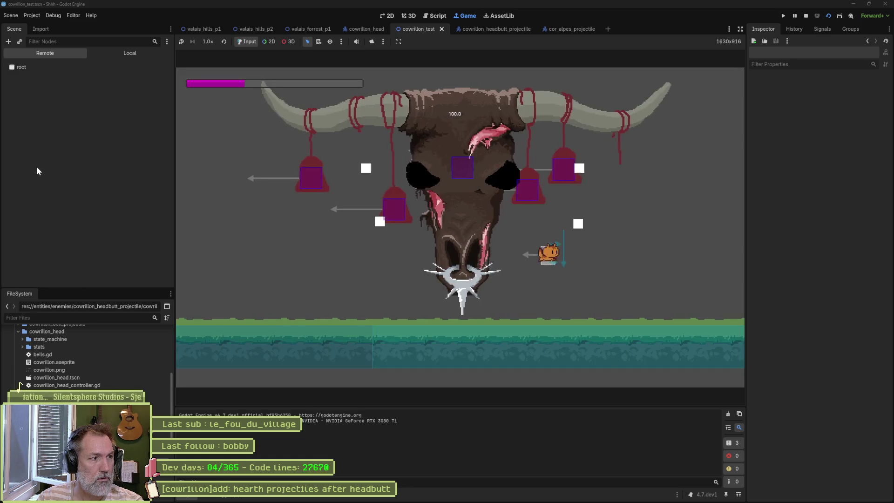
pyautogui.click(37, 166)
pyautogui.scroll(-5, 829, 307)
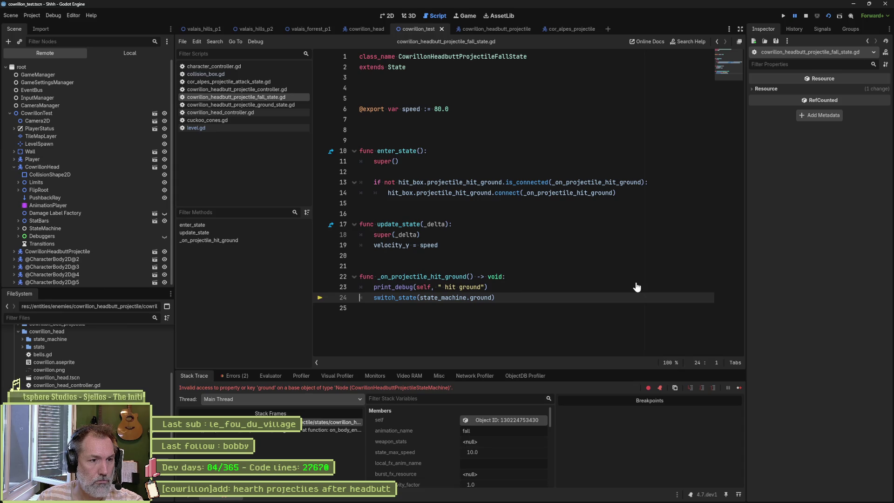
# Breakpoint line 24 of the fall state, resume through repeated hits, then stop and reopen the projectile scene.
pyautogui.click(320, 297)
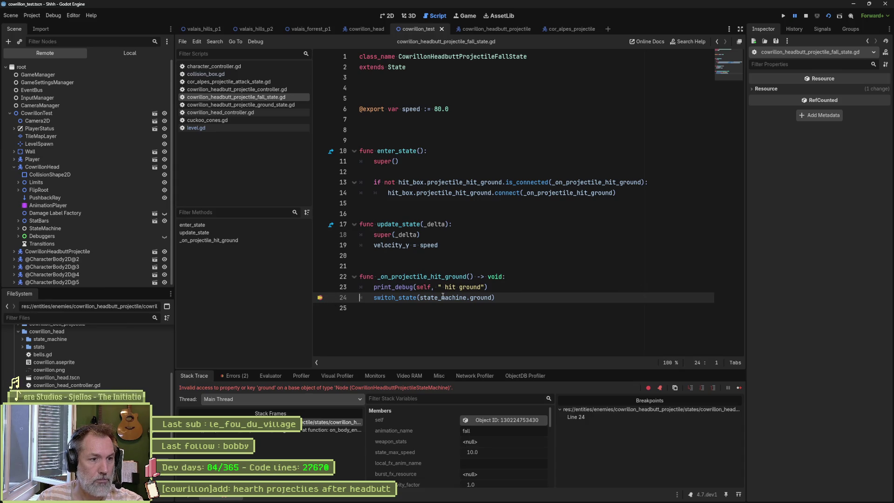
pyautogui.click(738, 387)
pyautogui.click(740, 388)
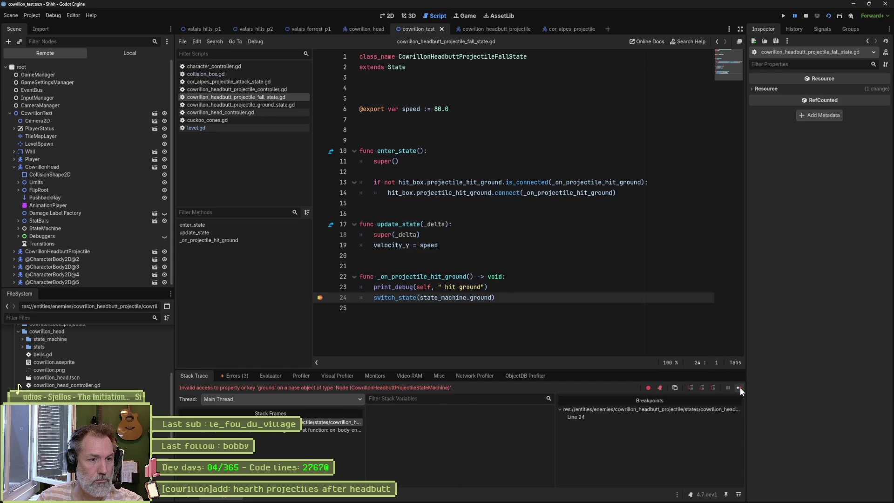
pyautogui.click(739, 387)
pyautogui.click(740, 388)
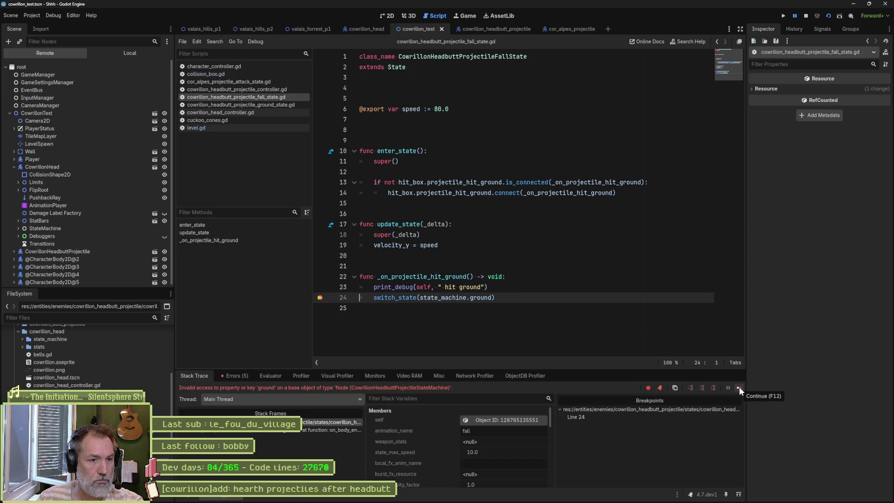
pyautogui.press('F8')
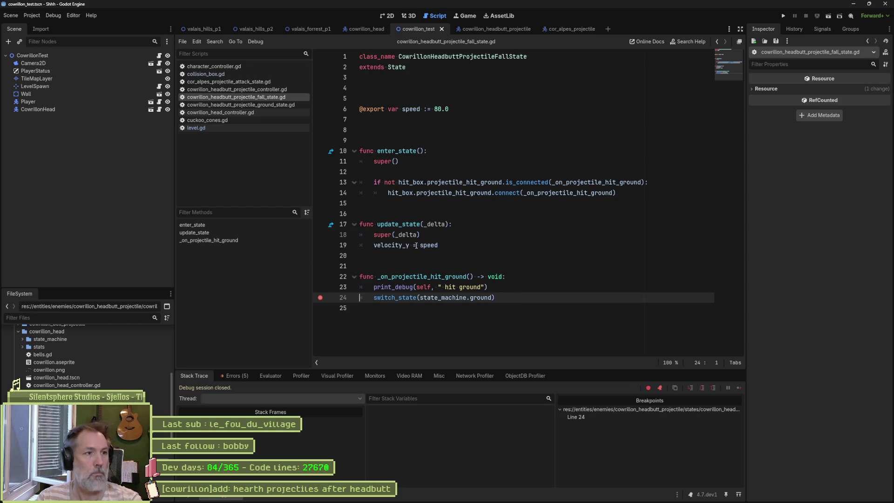
pyautogui.click(467, 31)
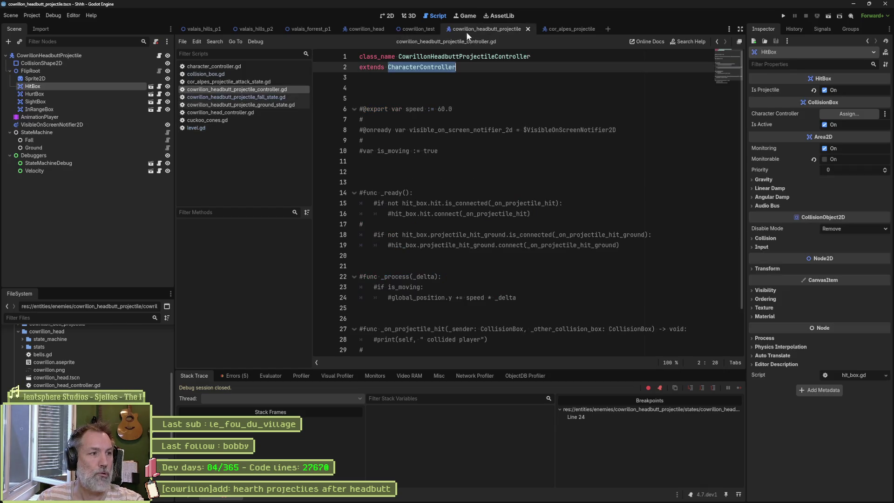
# Add onready references to the Fall and Ground states at the top of the StateMachine script.
pyautogui.click(168, 132)
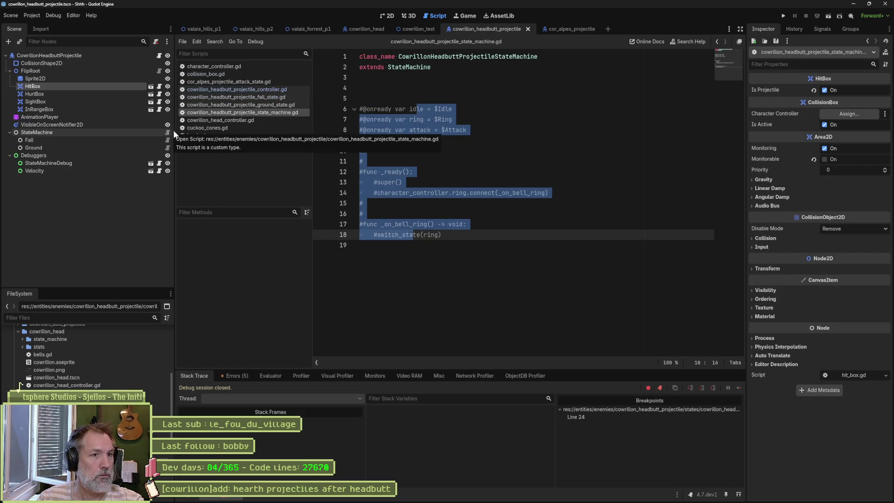
pyautogui.press('Left')
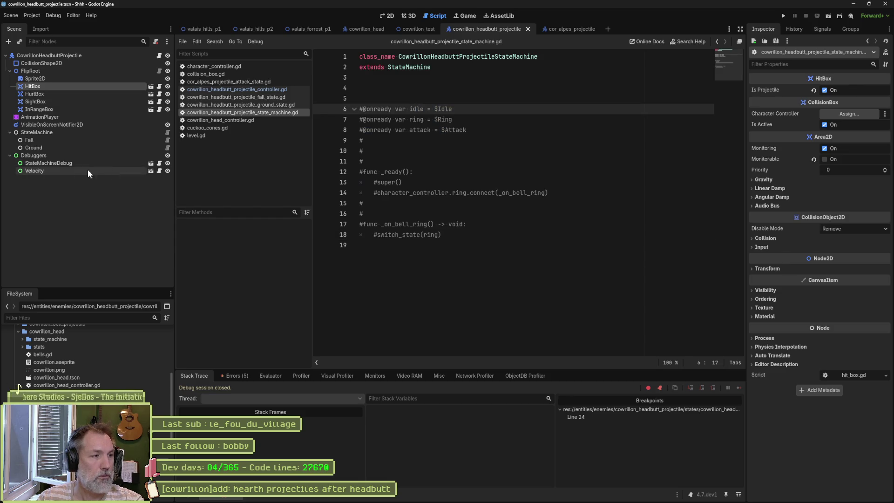
pyautogui.click(29, 139)
pyautogui.keyDown('shift'); pyautogui.click(50, 147); pyautogui.keyUp('shift')
pyautogui.moveTo(50, 146); pyautogui.dragTo(412, 93)
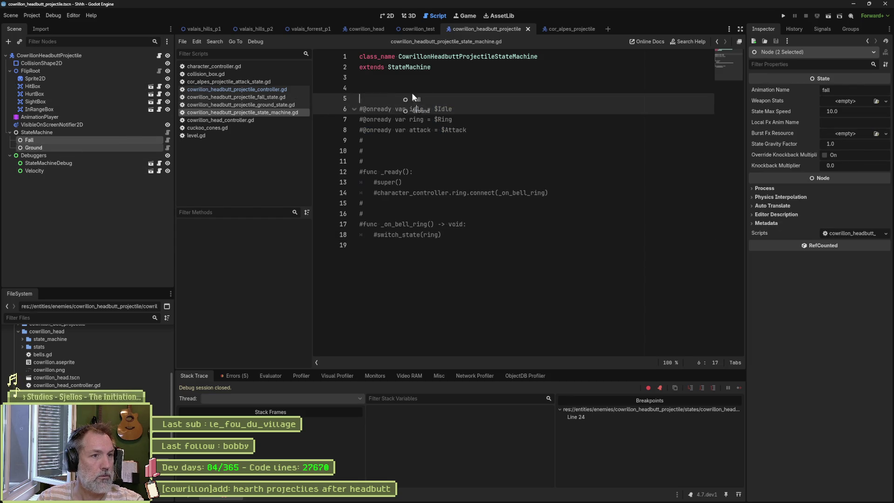
pyautogui.click(436, 79)
pyautogui.press('Return')
pyautogui.press('Return')
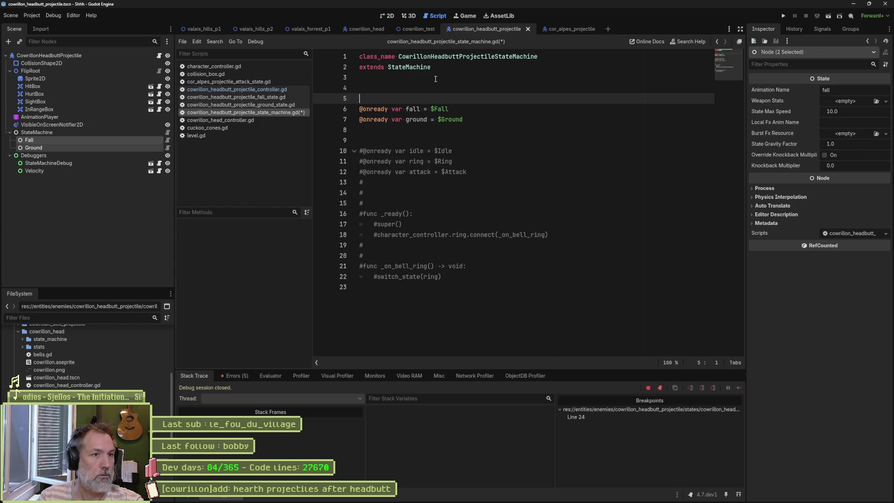
# Review the debugger's Errors list in the cowrillon_test scene.
pyautogui.click(431, 29)
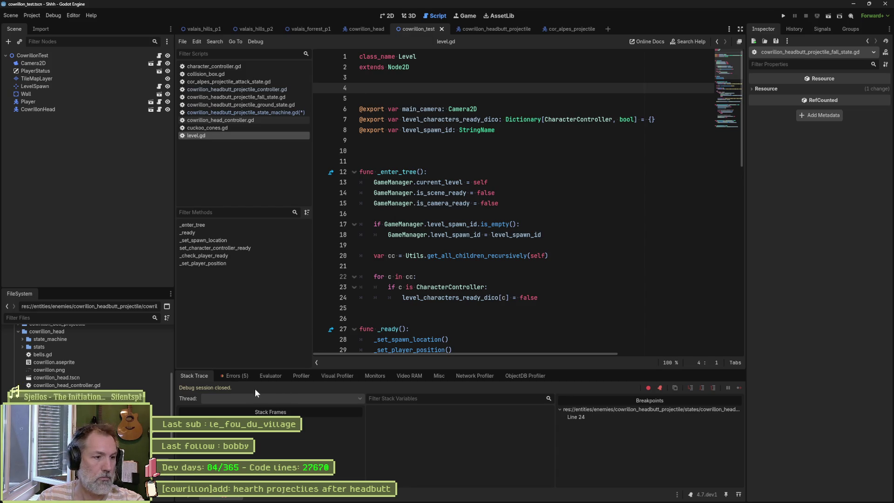
pyautogui.click(235, 376)
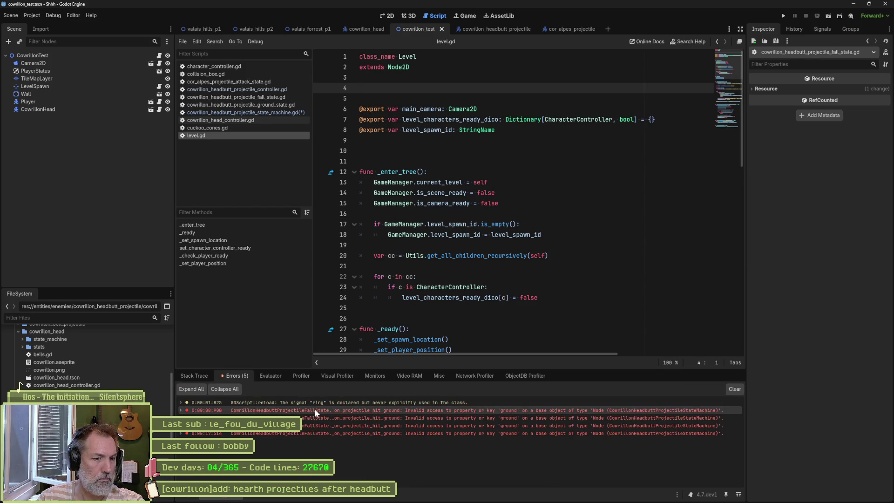
pyautogui.moveTo(314, 409)
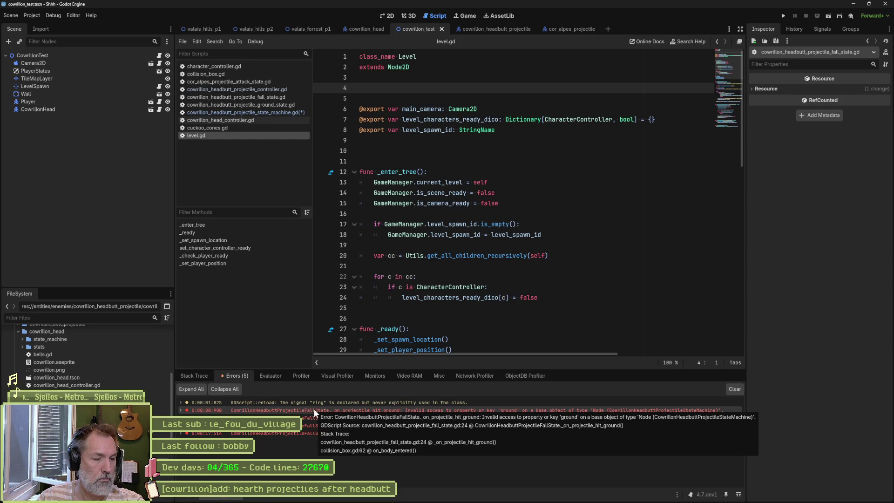
# Remove the line 24 breakpoint from the Stack Trace breakpoint list.
pyautogui.click(201, 376)
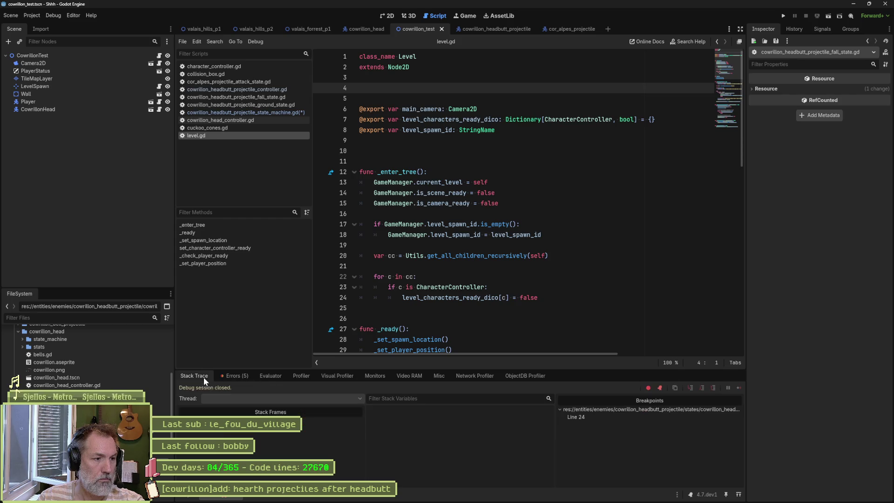
pyautogui.rightClick(609, 415)
pyautogui.click(635, 436)
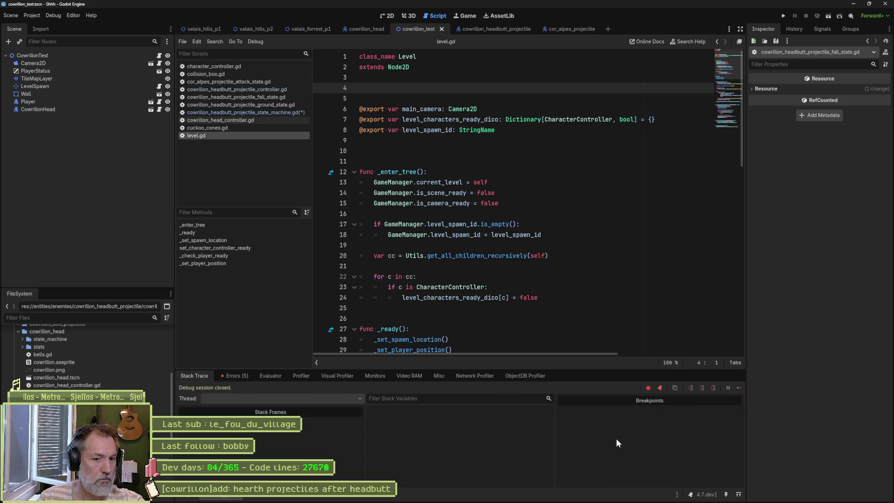
# Replay CowrillonHead's Headbutt Attack, then open the headbutt projectile's ground_state.gd.
pyautogui.press('F6')
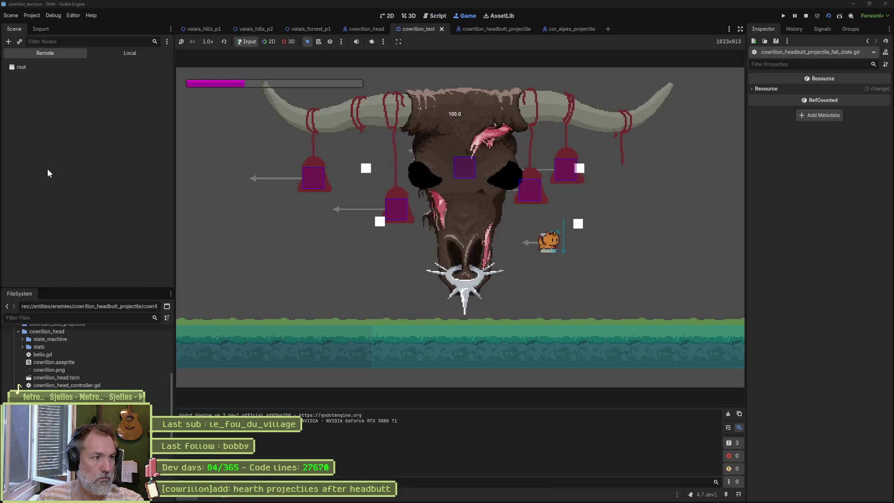
pyautogui.click(46, 167)
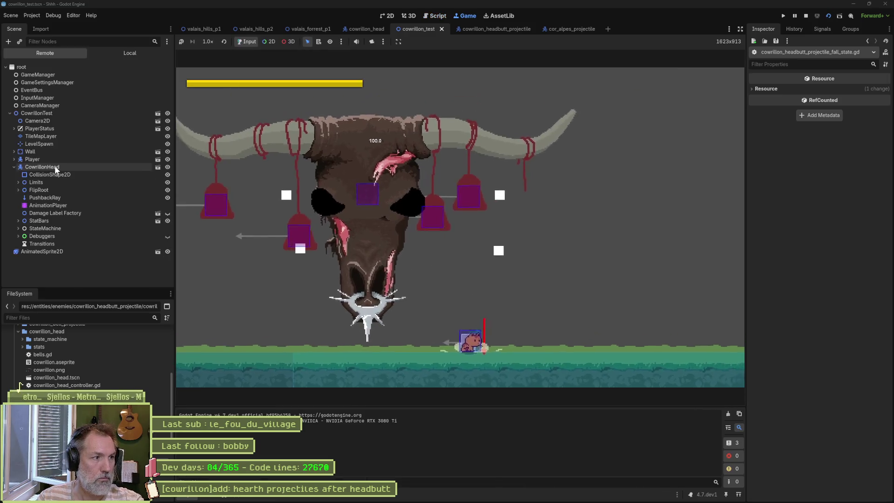
pyautogui.click(822, 321)
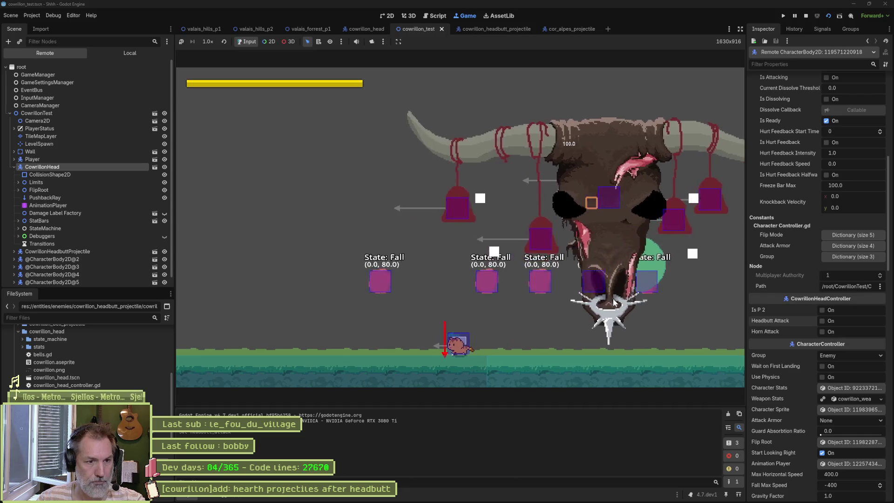
pyautogui.press('F8')
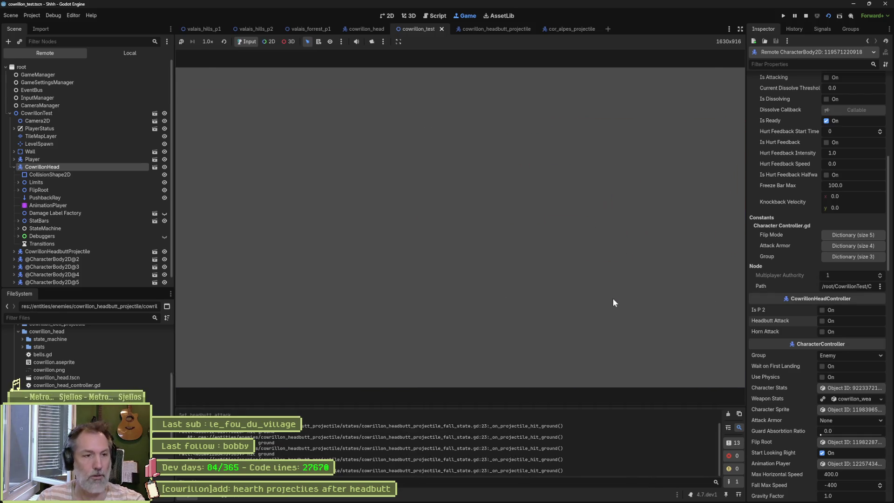
pyautogui.click(491, 28)
pyautogui.click(167, 148)
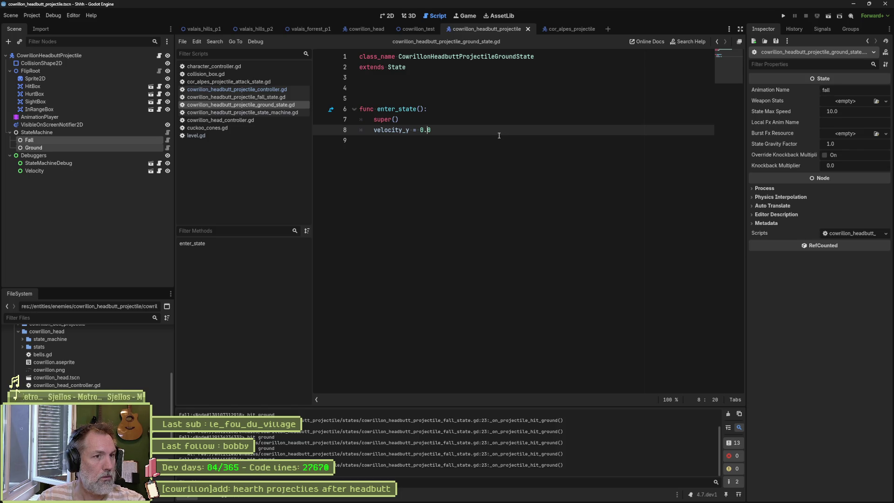
# Delete the hit-ground debug print line from the projectile's fall state script.
pyautogui.click(236, 97)
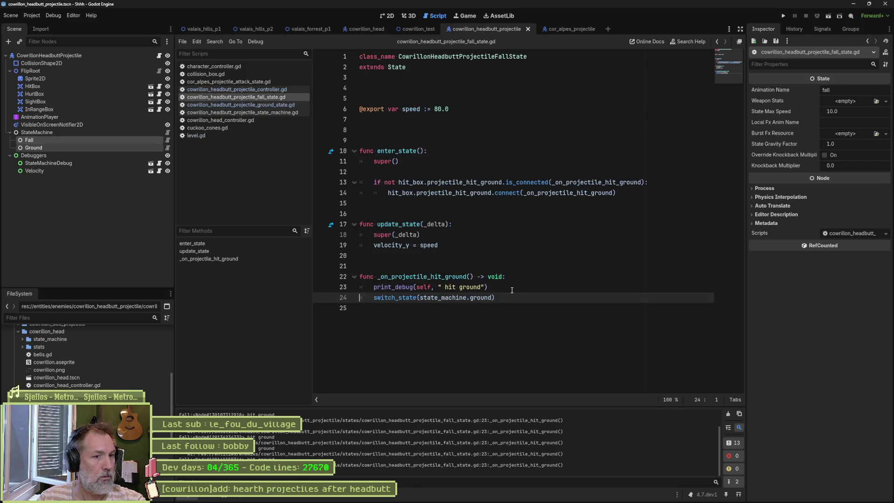
pyautogui.press('Up')
pyautogui.hotkey('ctrl', 'shift', 'k')
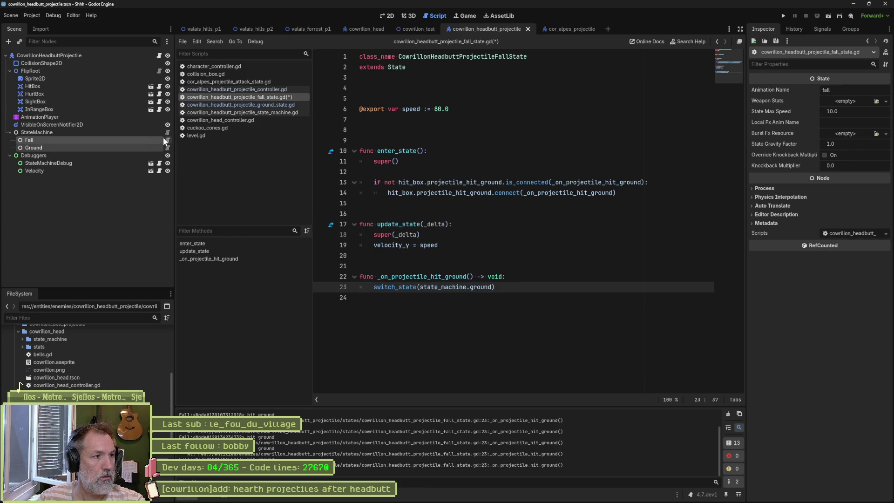
# Open the Ground state script and insert a new line after super() in enter_state.
pyautogui.click(153, 147)
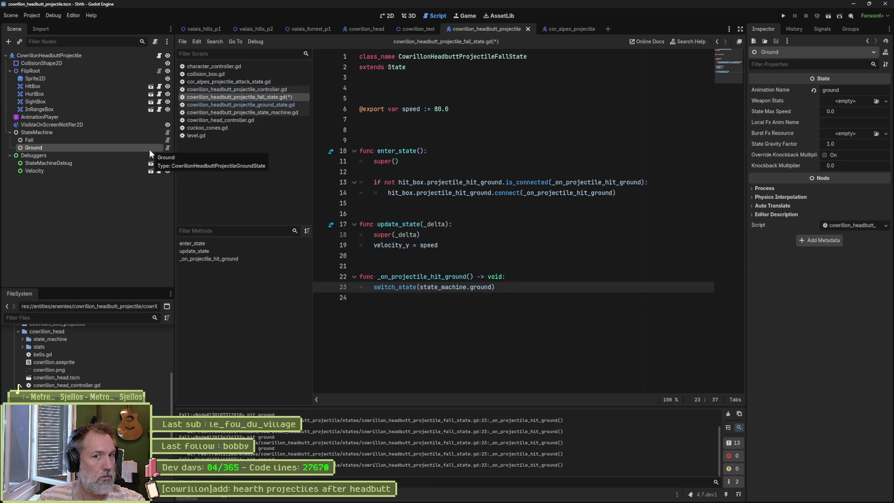
pyautogui.click(169, 147)
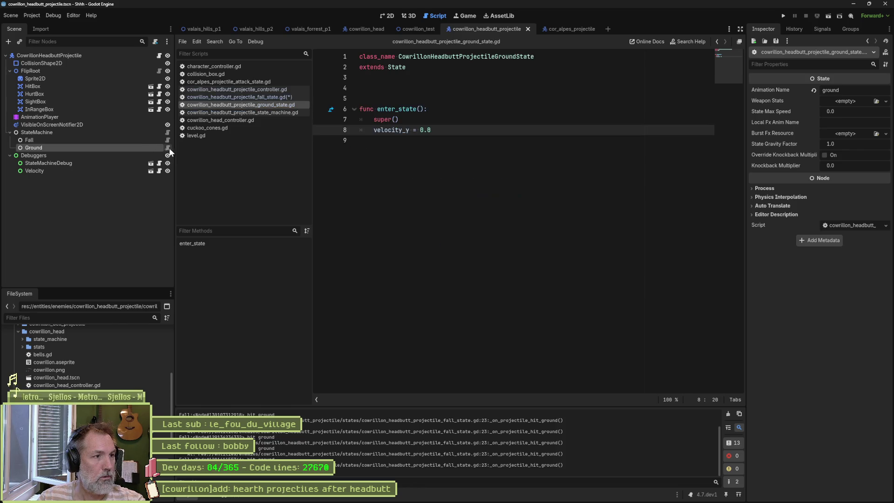
pyautogui.click(447, 127)
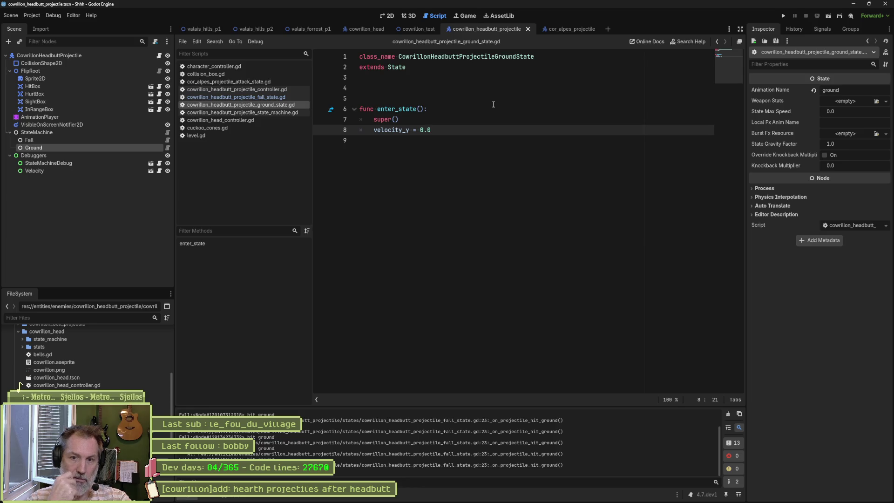
pyautogui.press('Up')
pyautogui.press('Return')
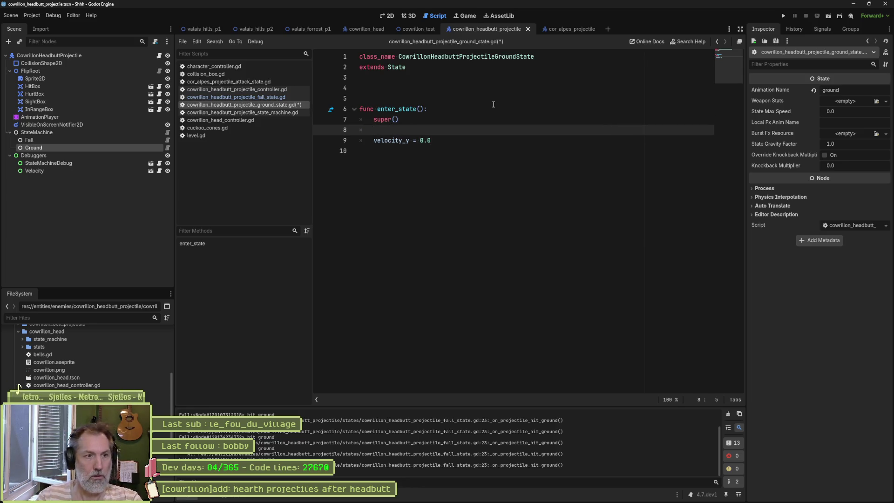
# Write 'character_controller.use_physics = false' there and run the project.
pyautogui.write('hyh')
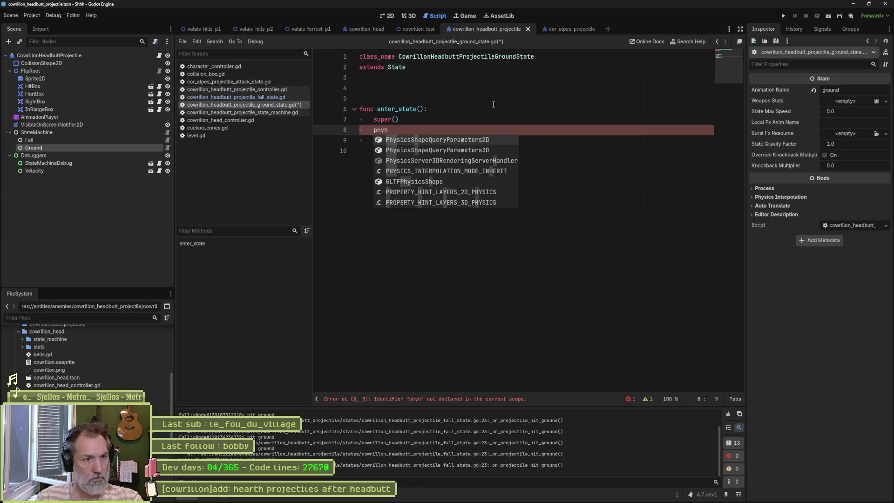
pyautogui.press('BackSpace')
pyautogui.write('s')
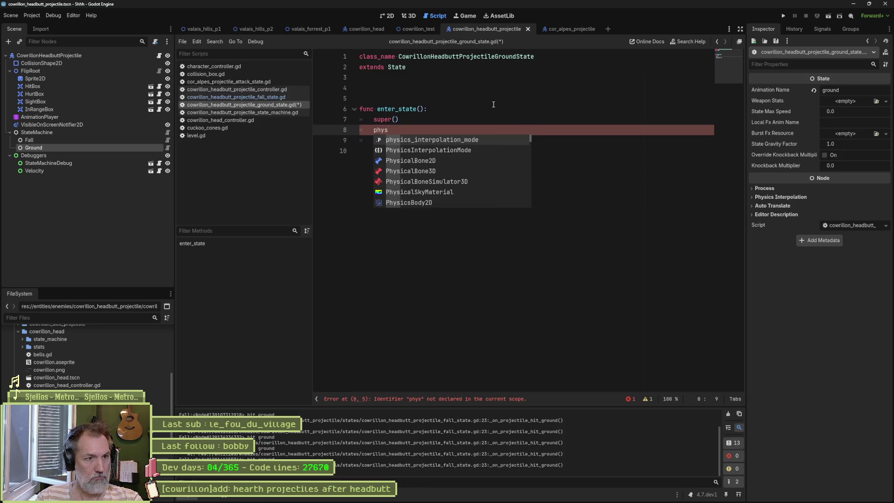
pyautogui.write('ic')
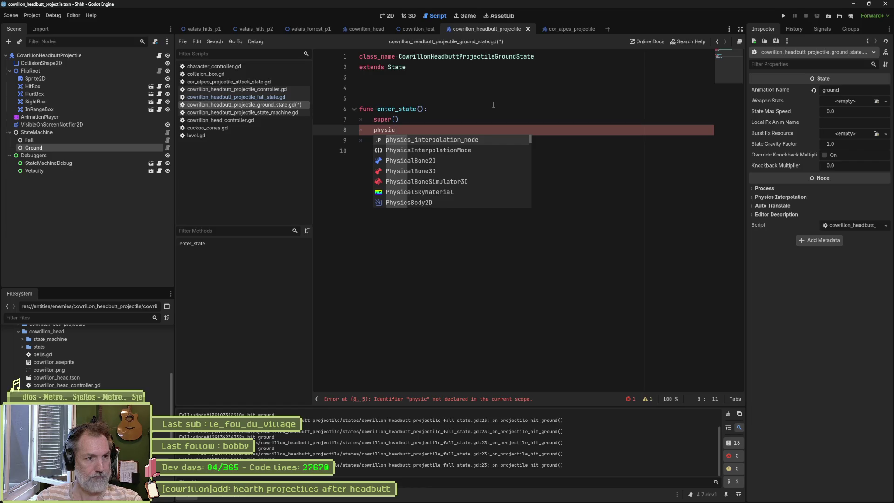
pyautogui.write('s')
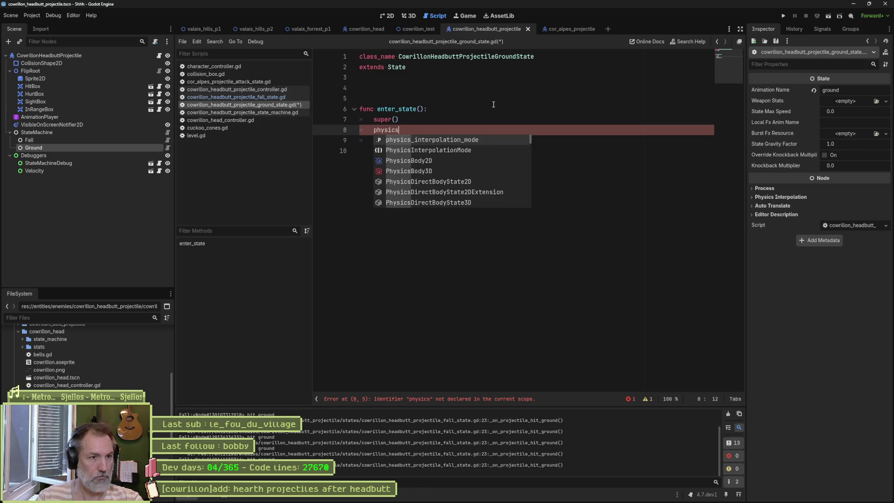
pyautogui.press('BackSpace')
pyautogui.press('BackSpace')
pyautogui.press('BackSpace')
pyautogui.write('char')
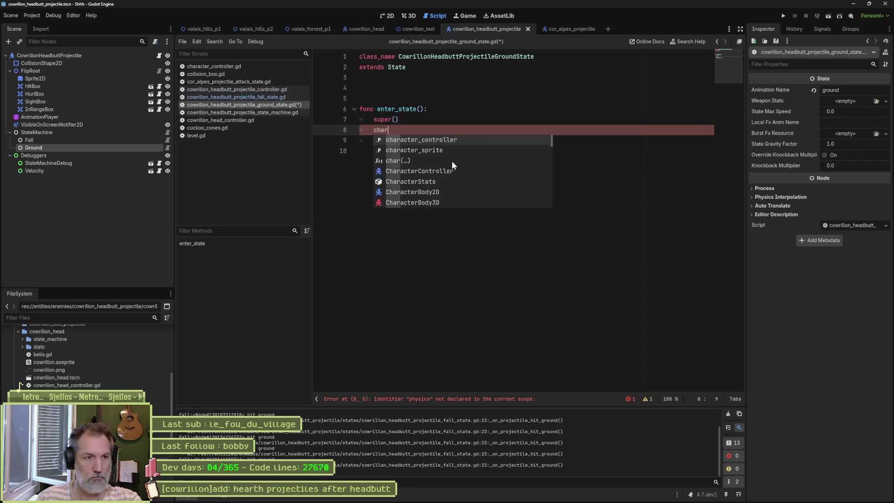
pyautogui.press('Return')
pyautogui.write('.phys')
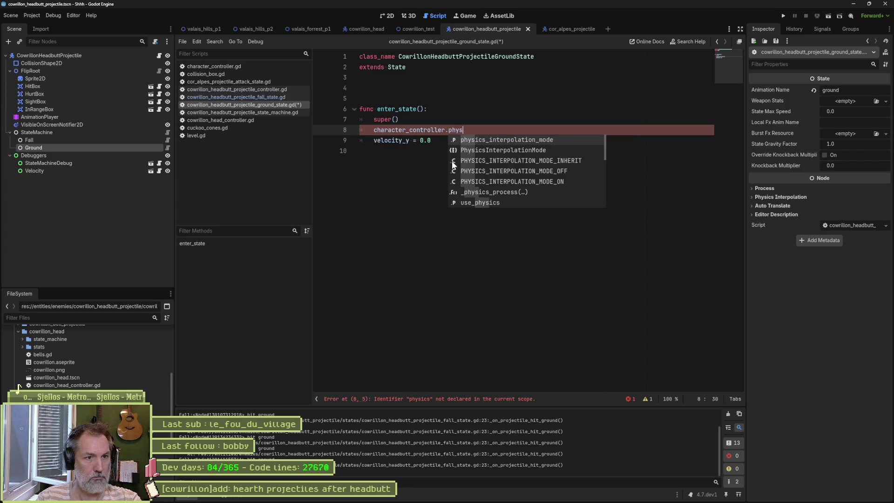
pyautogui.press('Down')
pyautogui.press('Down')
pyautogui.press('Down')
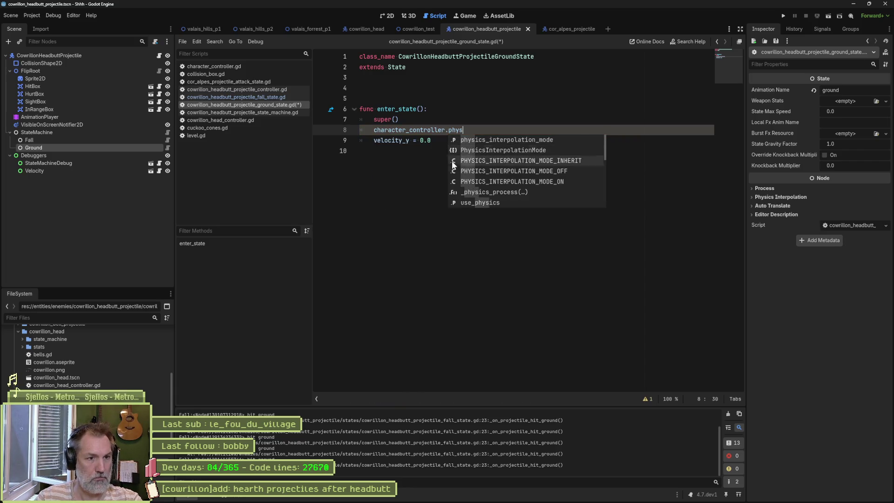
pyautogui.press('Return')
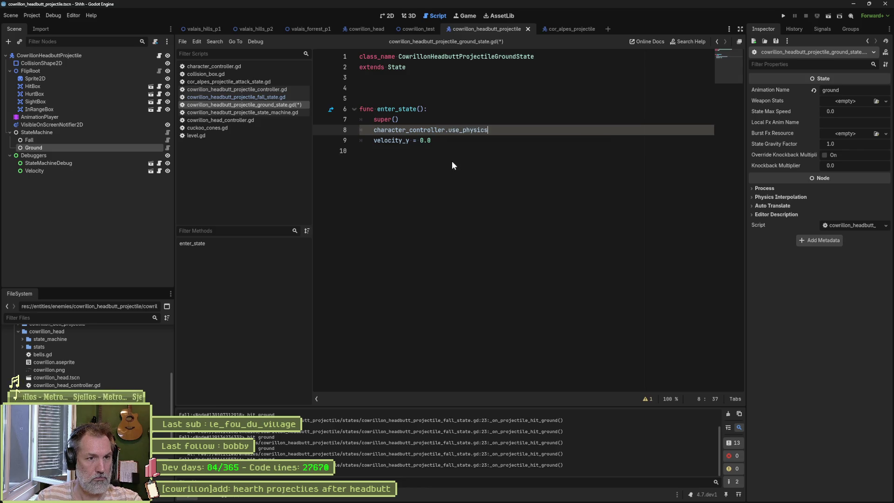
pyautogui.write('= false')
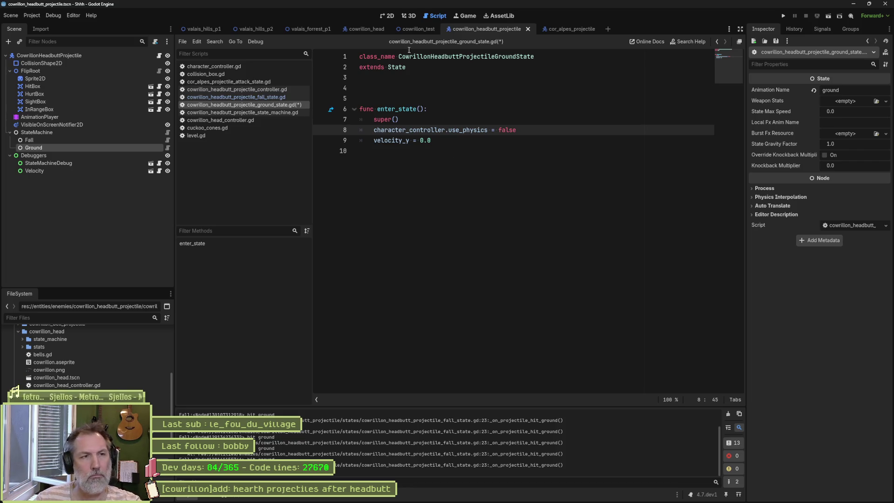
pyautogui.press('F5')
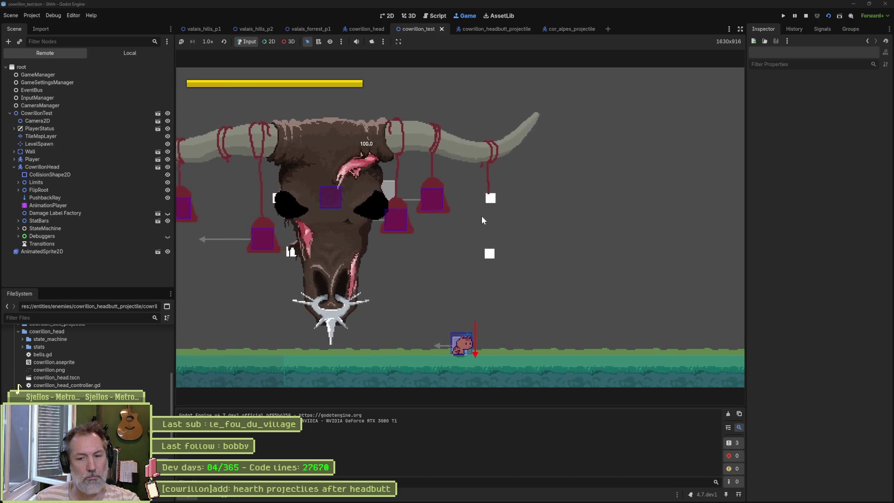
# Watch the running CowrillonHead's properties as projectiles land in State: Ground, then stop the game.
pyautogui.click(96, 166)
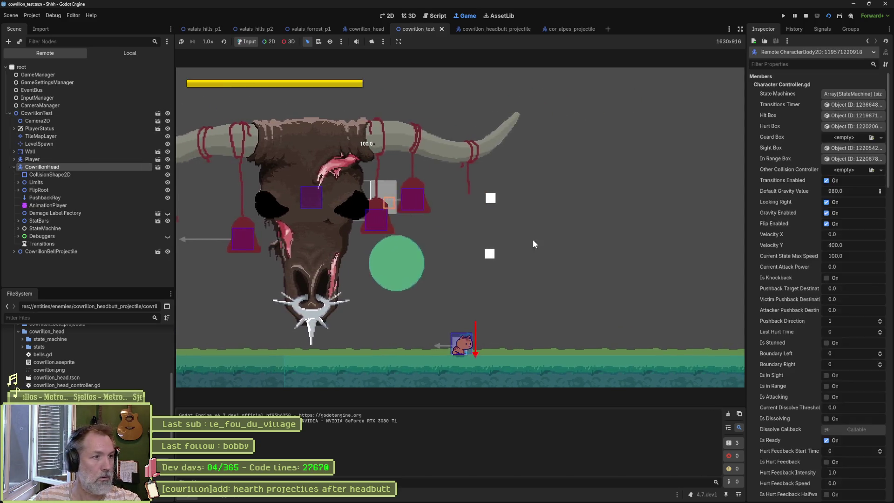
pyautogui.scroll(-10, 836, 318)
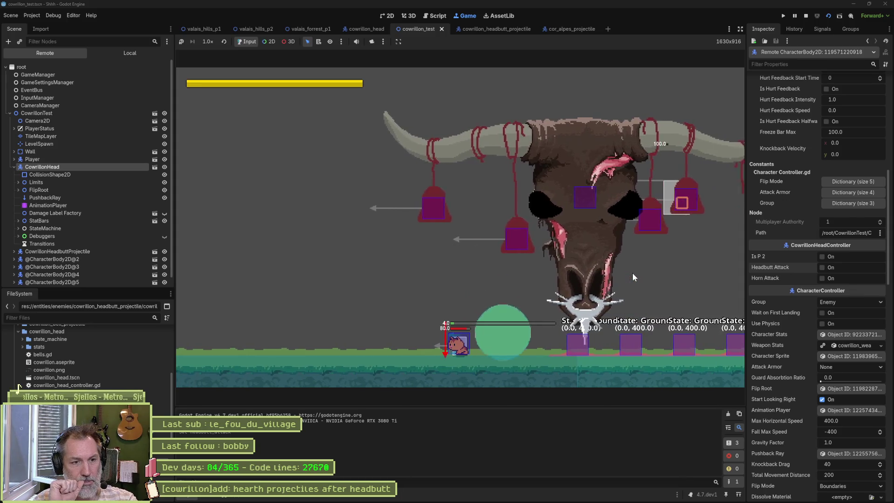
pyautogui.press('F8')
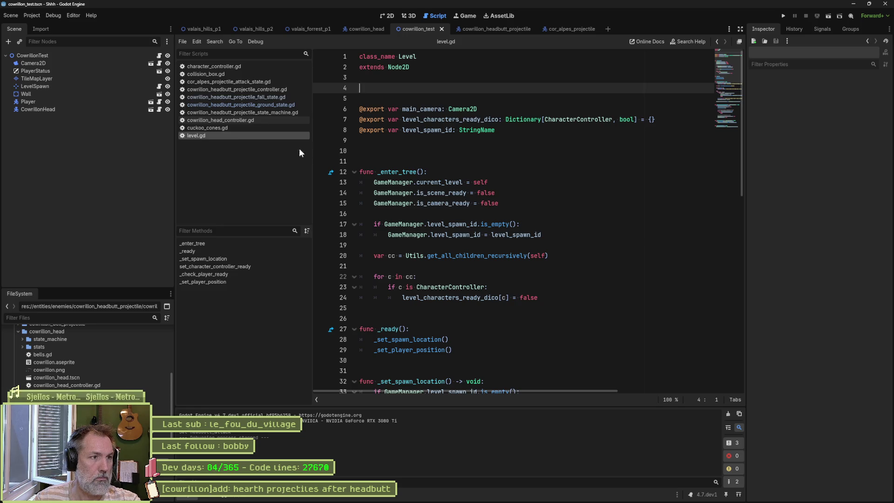
# In character_controller.gd, examine how use_physics on line 174 gates move_and_slide and read its docs.
pyautogui.click(230, 68)
pyautogui.moveTo(384, 224); pyautogui.dragTo(403, 225)
pyautogui.doubleClick(410, 232)
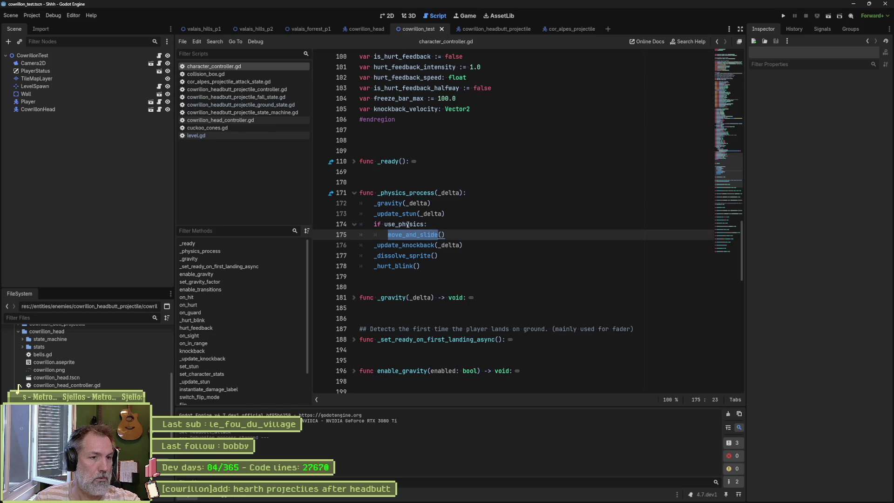
pyautogui.doubleClick(404, 224)
pyautogui.doubleClick(404, 230)
pyautogui.doubleClick(403, 225)
pyautogui.doubleClick(404, 233)
pyautogui.moveTo(404, 235)
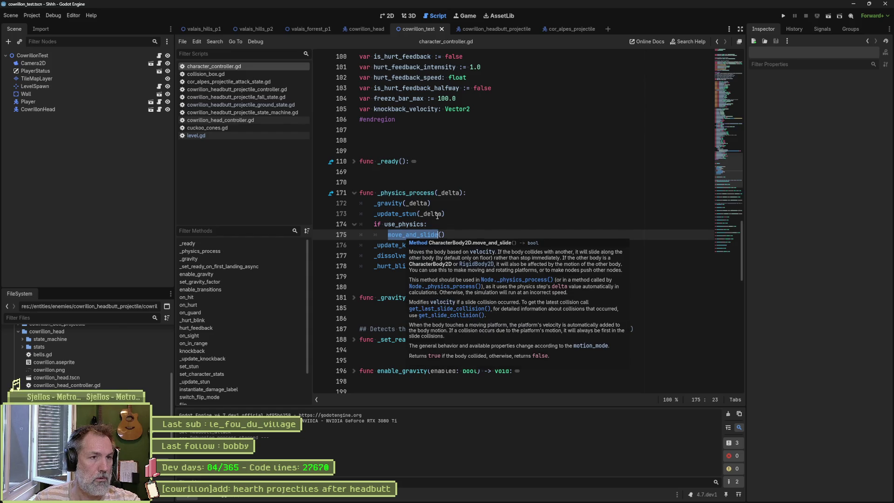
# Find the velocity_y setter, which clamps values between -400.0 and 400.0.
pyautogui.scroll(15, 436, 215)
pyautogui.scroll(4, 437, 198)
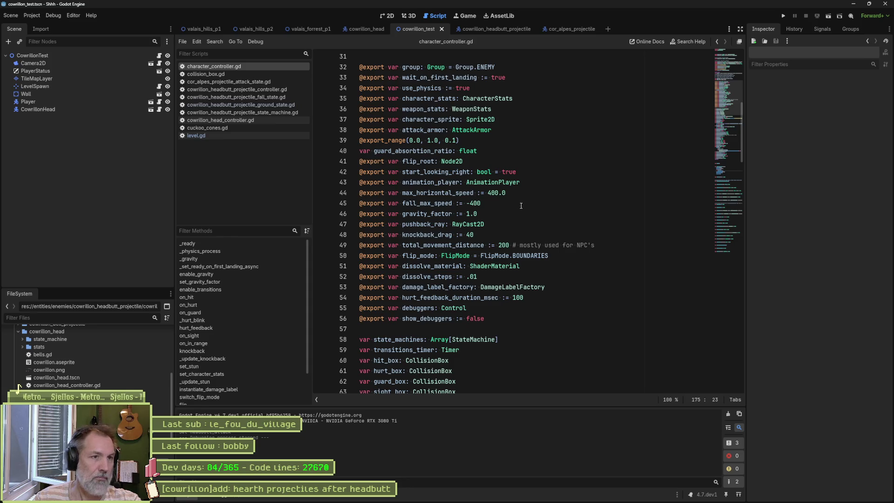
pyautogui.scroll(2, 515, 205)
pyautogui.scroll(6, 531, 199)
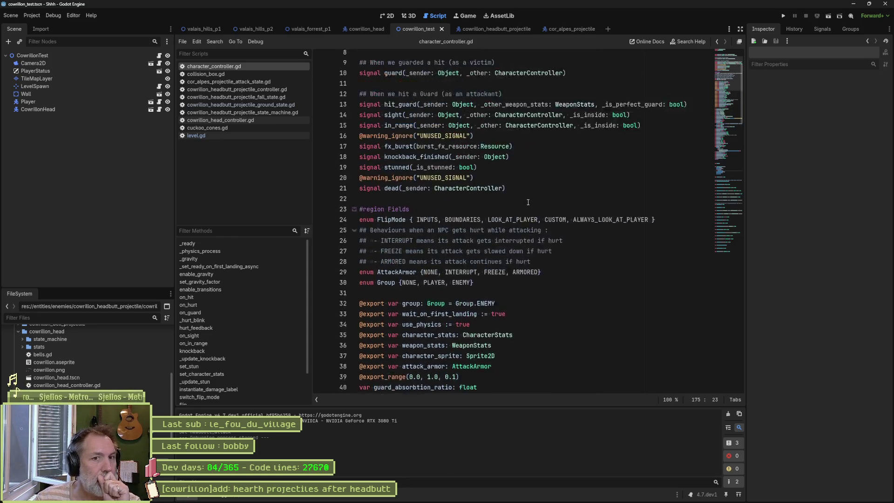
pyautogui.scroll(-6, 534, 205)
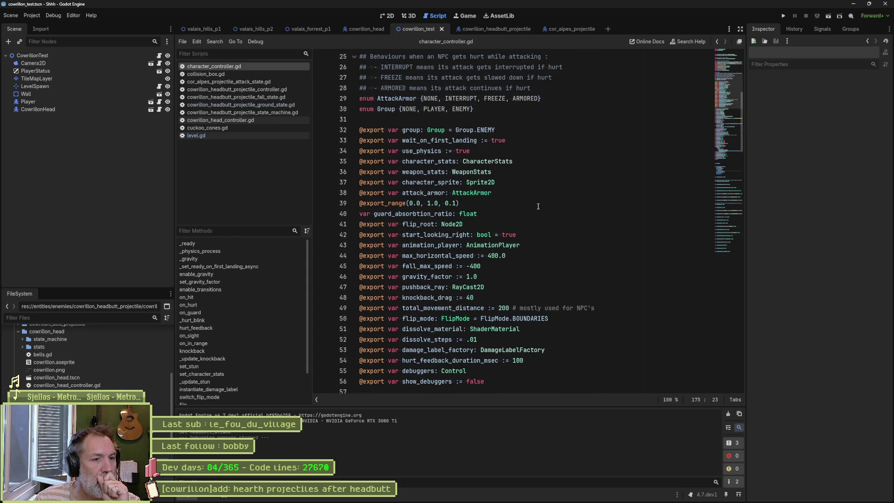
pyautogui.scroll(-7, 538, 207)
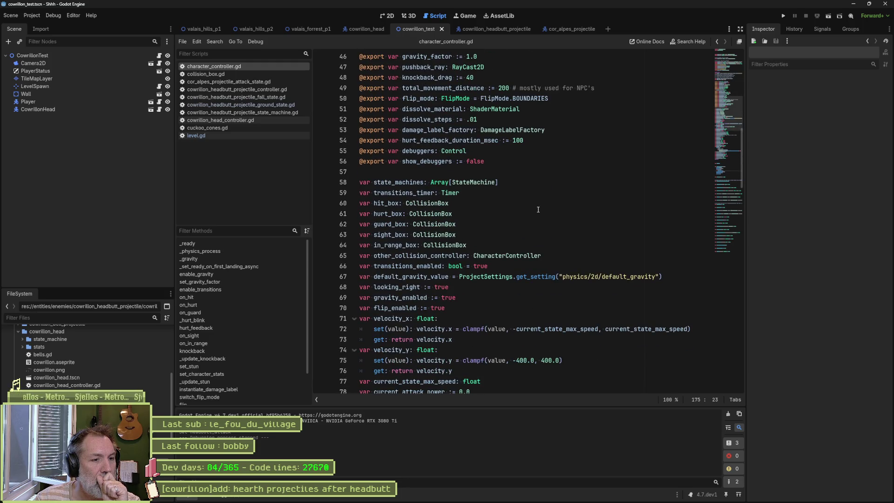
pyautogui.scroll(-2, 537, 209)
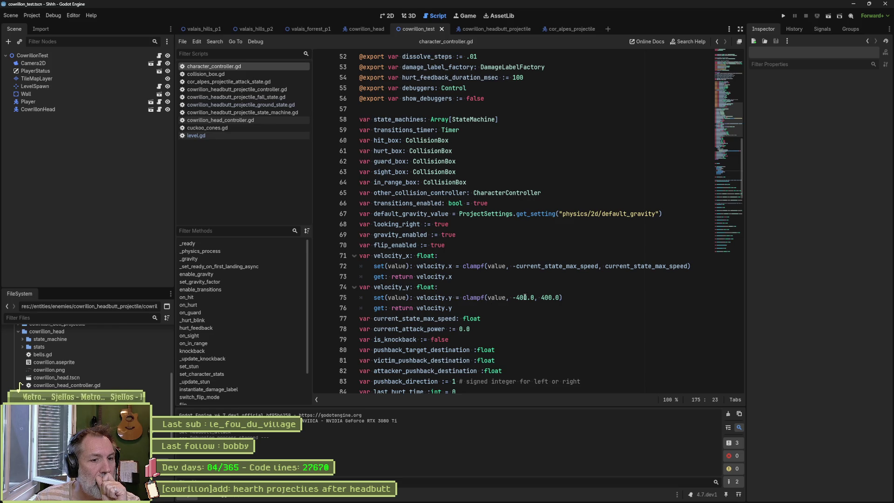
pyautogui.moveTo(506, 298)
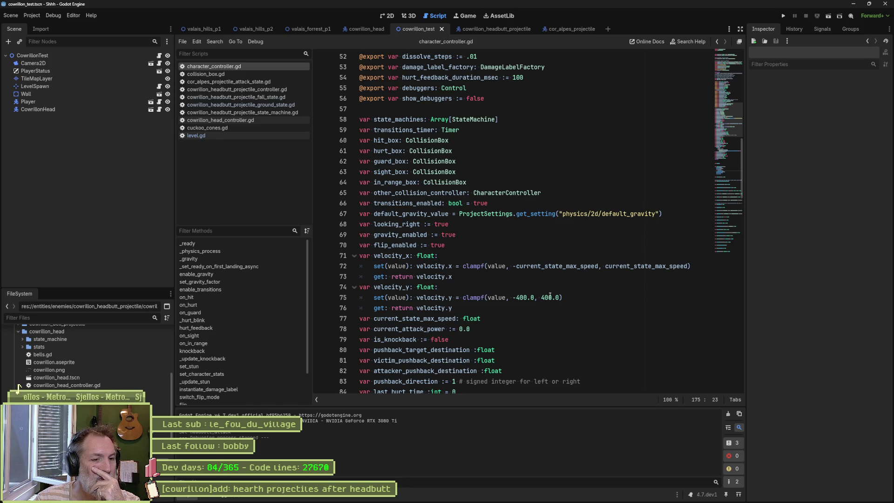
pyautogui.click(565, 297)
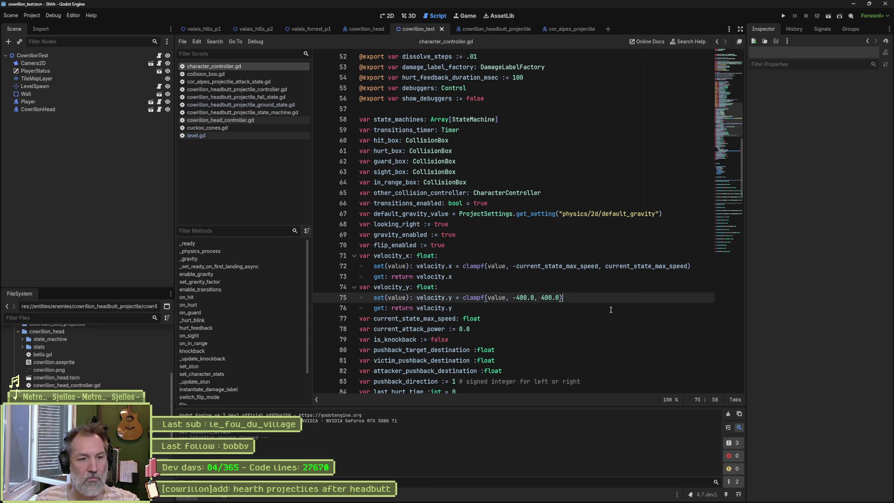
# Add and remove a print_debug() line in the velocity_y setter, then return to cowrillon_headbutt_projectile.
pyautogui.press('Return')
pyautogui.write('print_debug()')
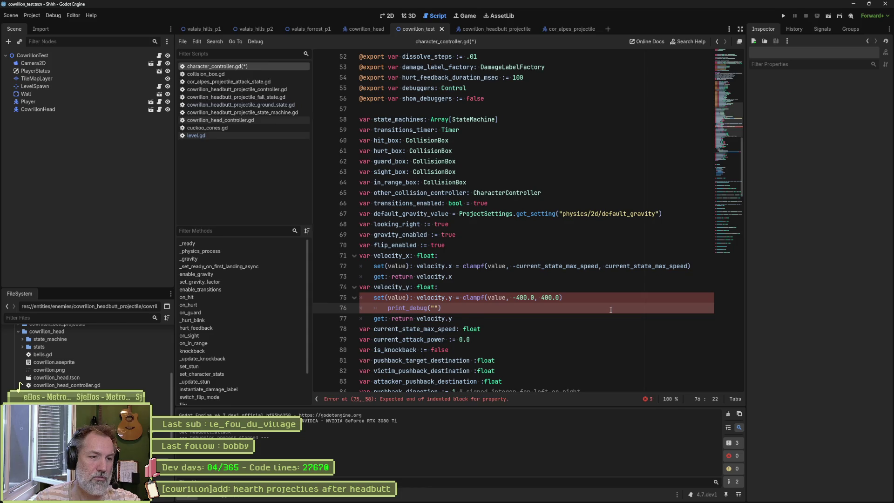
pyautogui.hotkey('ctrl', 'shift', 'k')
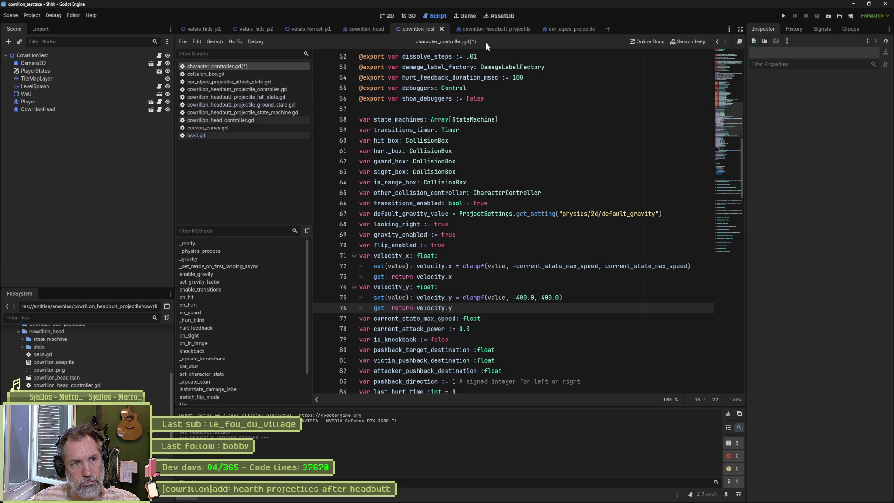
pyautogui.click(515, 30)
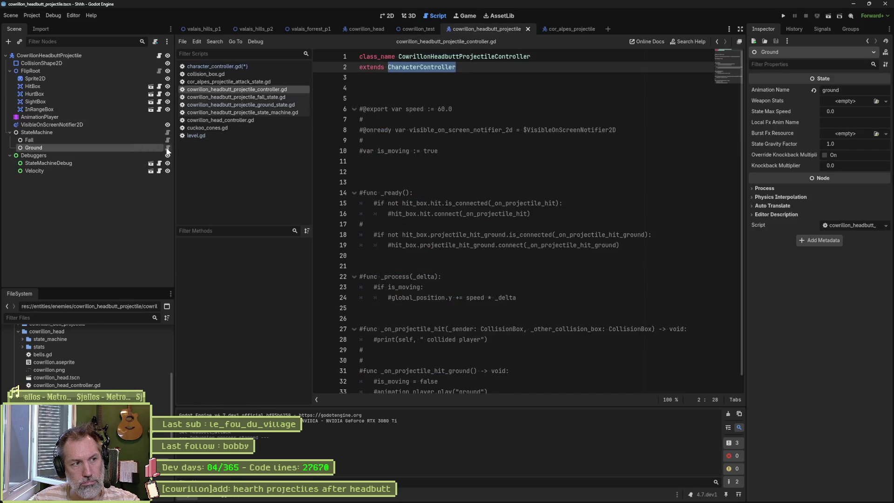
# In the Ground state script, add an update_state(_delta) function below the enter_state body.
pyautogui.click(167, 147)
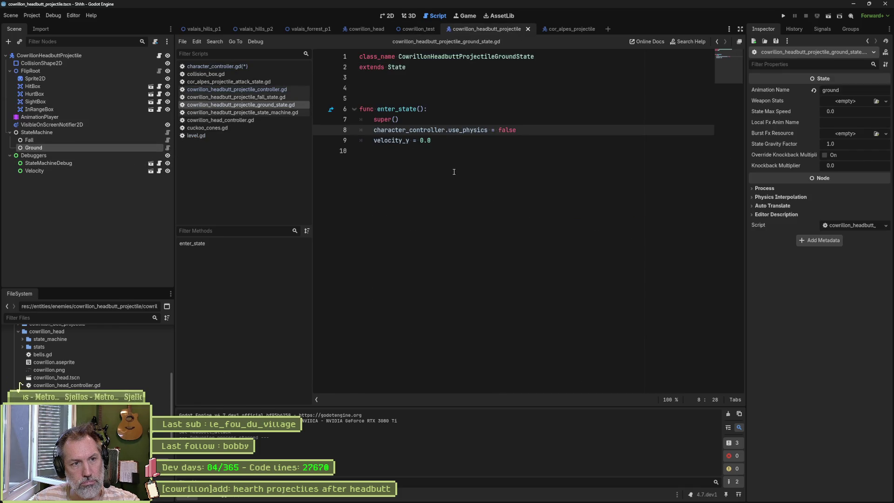
pyautogui.press('Home')
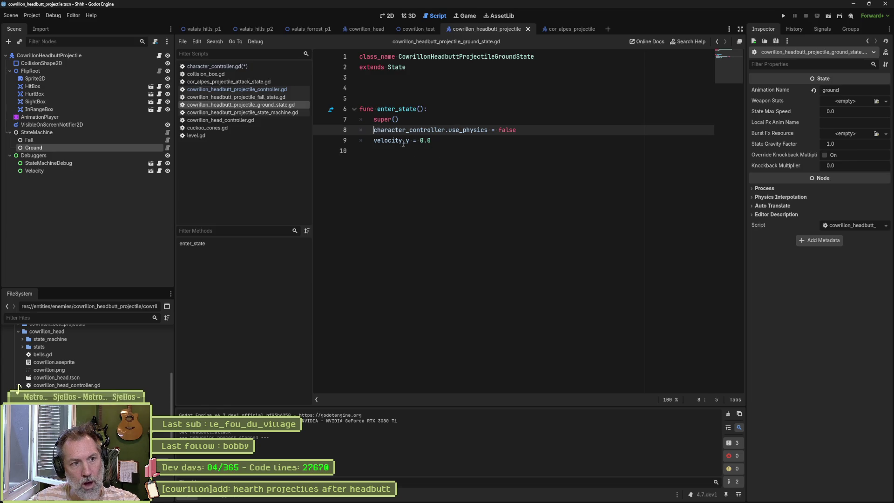
pyautogui.click(539, 141)
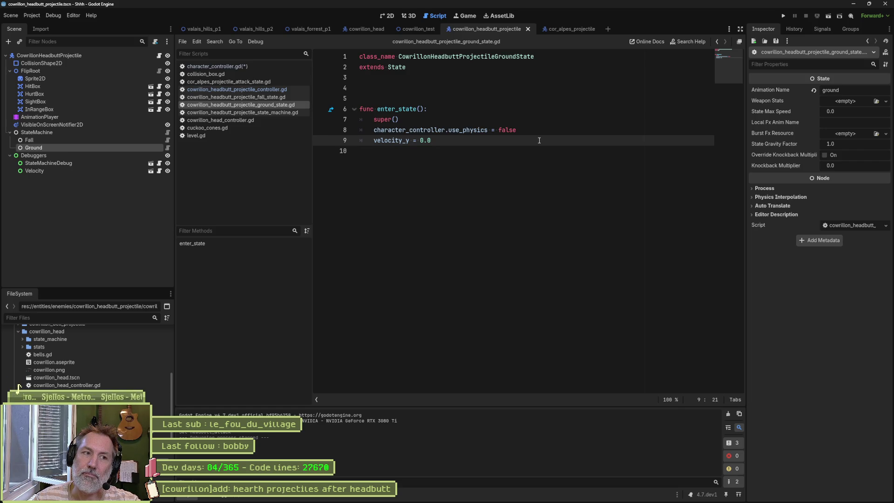
pyautogui.press('Return')
pyautogui.press('Return')
pyautogui.press('Return')
pyautogui.press('Tab')
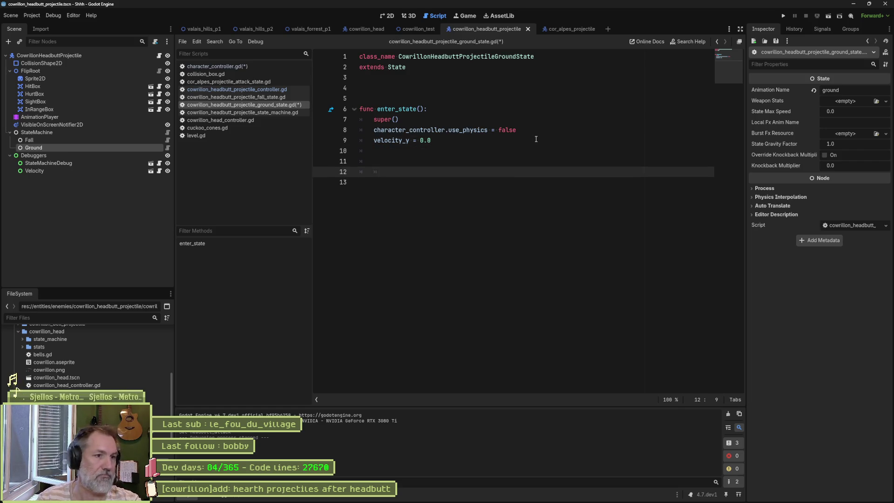
pyautogui.write('unc update')
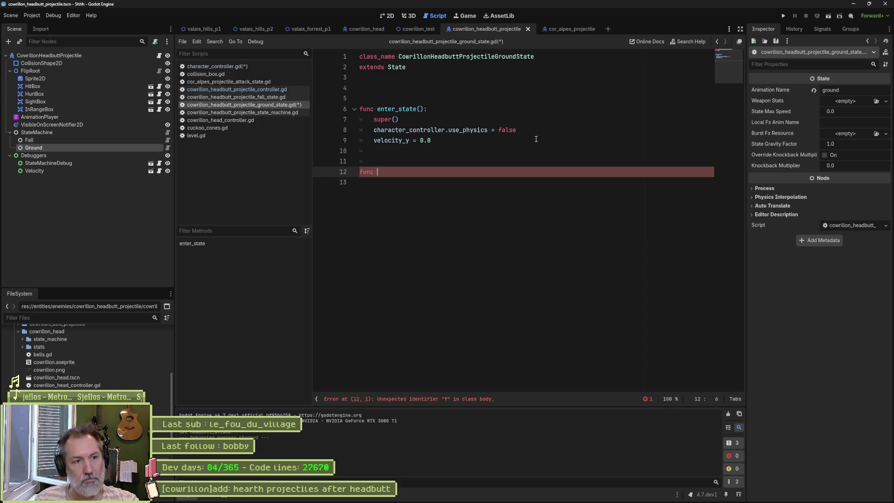
pyautogui.press('Down')
pyautogui.press('Return')
pyautogui.press('Return')
# Make update_state print_debug("velocity y : ", velocity_y), then run the game with F5.
pyautogui.write('print_debug()')
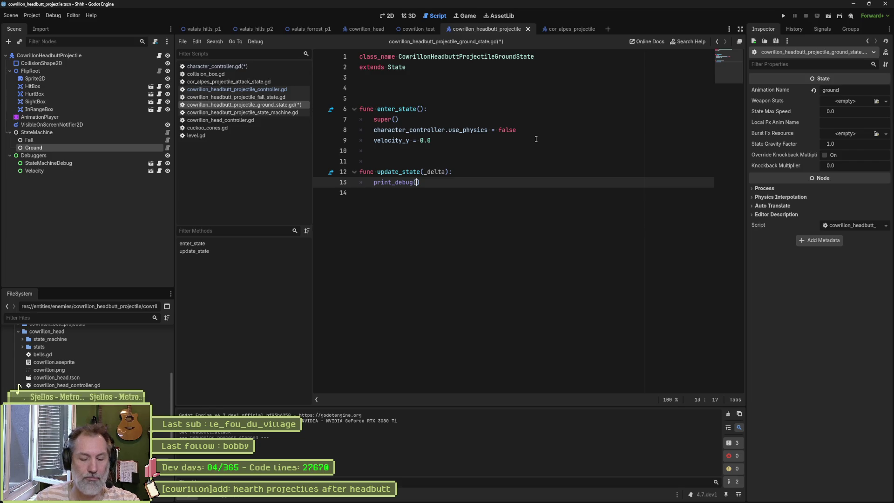
pyautogui.write('"velocity y : ", v')
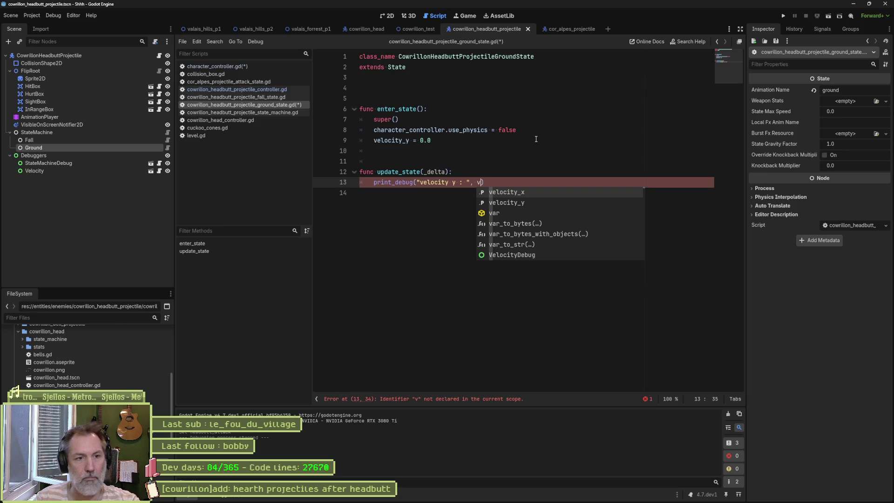
pyautogui.press('Down')
pyautogui.press('Return')
pyautogui.press('F5')
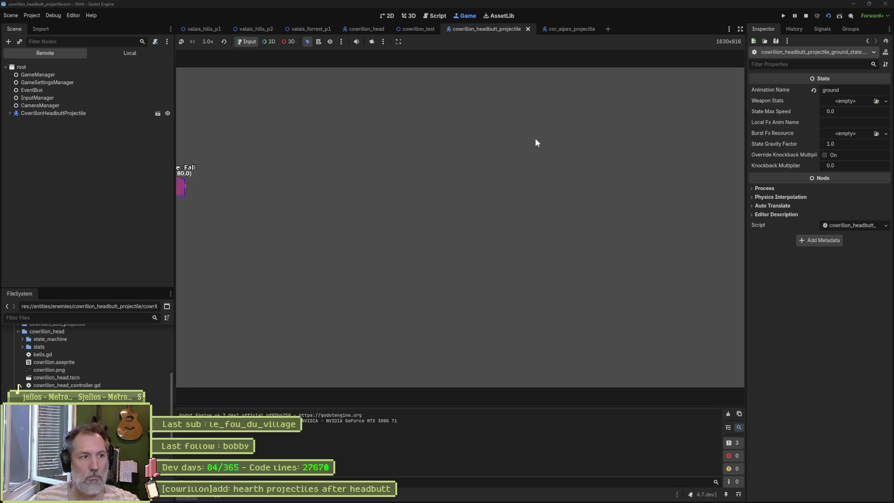
pyautogui.press('F5')
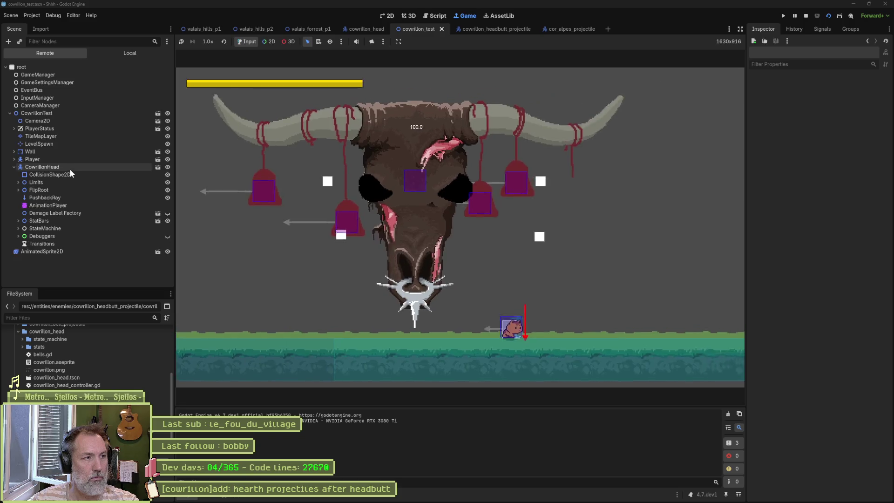
# Tick Headbutt Attack on the live CowrillonHead, watch projectiles land at 400 velocity, then stop.
pyautogui.click(66, 168)
pyautogui.scroll(-10, 820, 261)
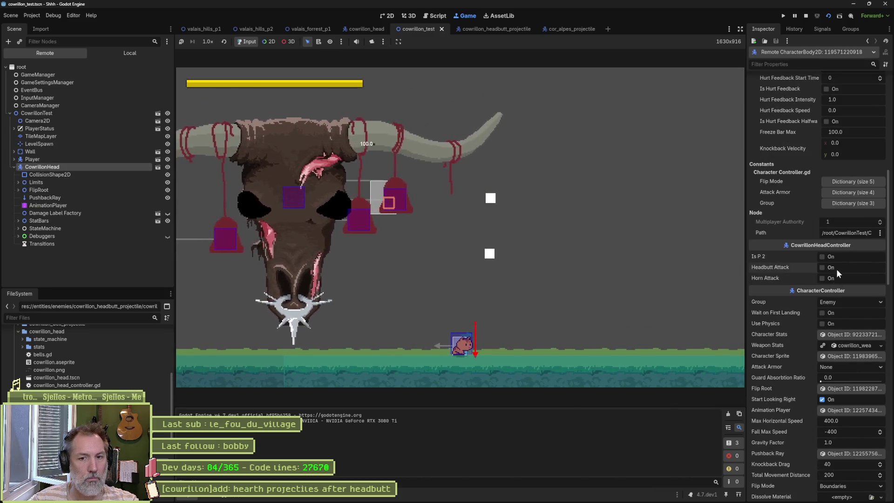
pyautogui.click(837, 269)
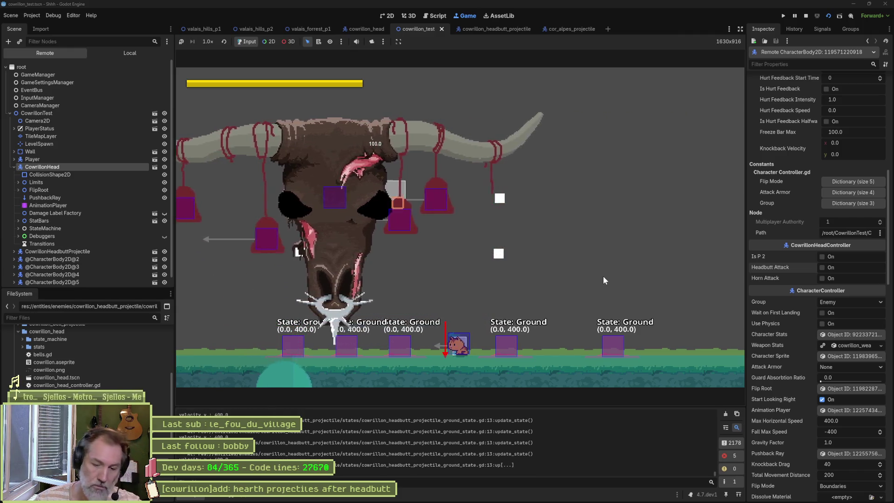
pyautogui.press('F8')
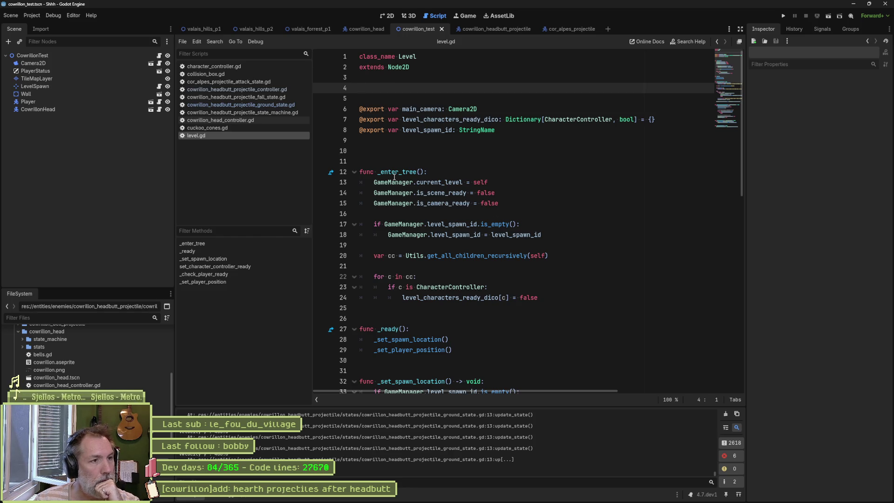
# Search the whole project for velocity_y and view its declaration and setter in state.gd.
pyautogui.click(245, 104)
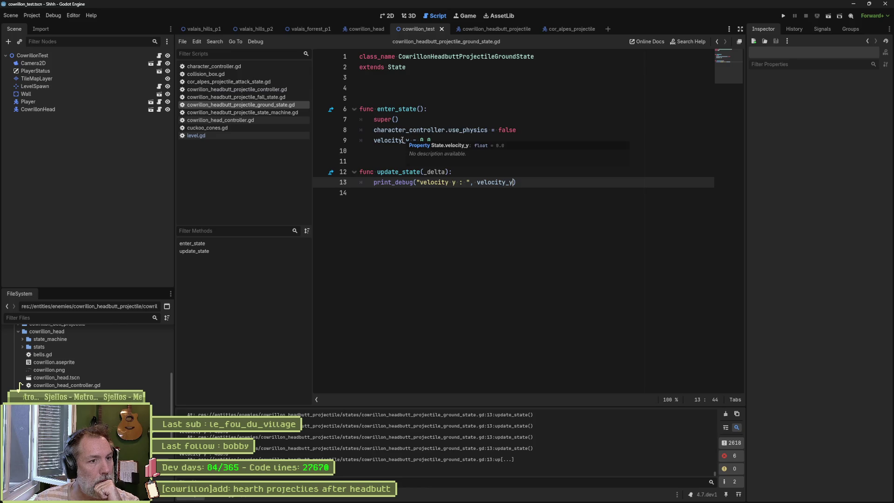
pyautogui.doubleClick(401, 140)
pyautogui.hotkey('ctrl', 'shift', 'f')
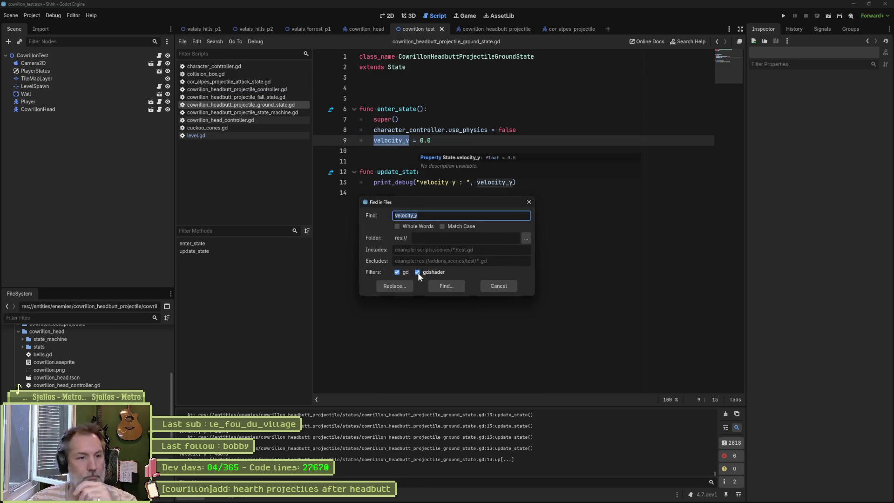
pyautogui.press('Return')
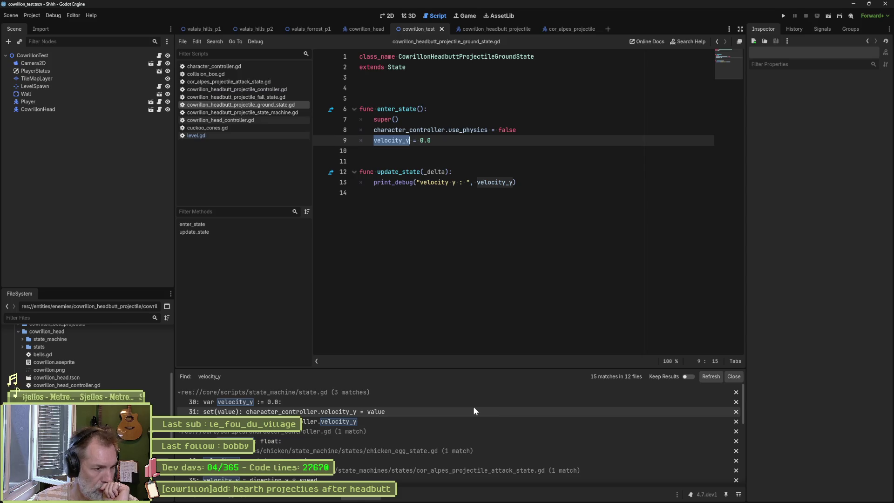
pyautogui.click(473, 407)
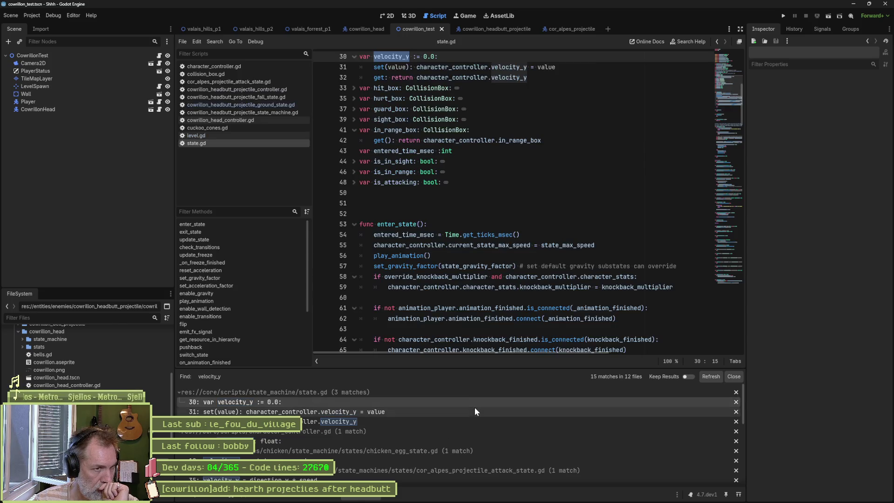
pyautogui.click(474, 407)
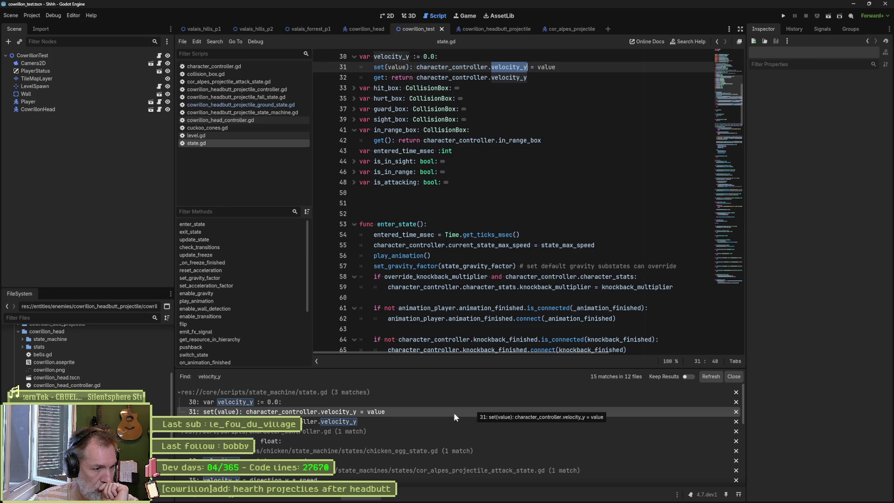
# Browse the velocity_y results down to the ledge grab state's velocity_y reset.
pyautogui.scroll(-3, 425, 426)
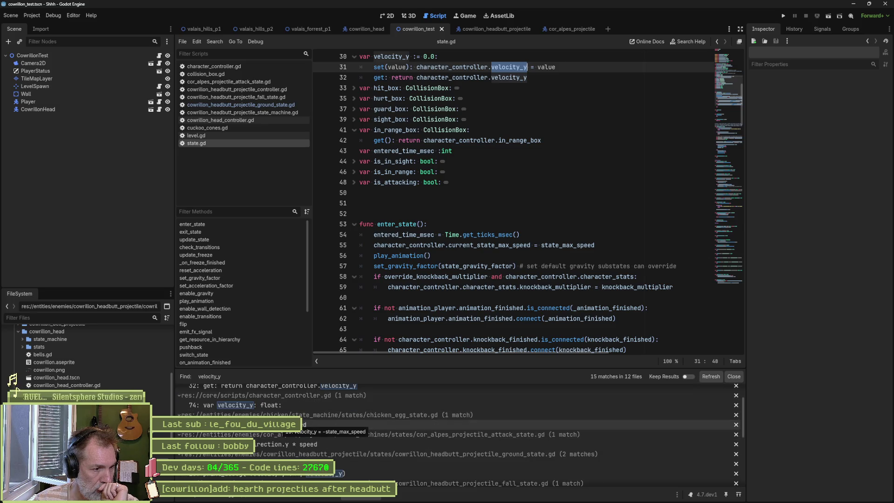
pyautogui.scroll(-4, 438, 459)
pyautogui.scroll(-3, 430, 457)
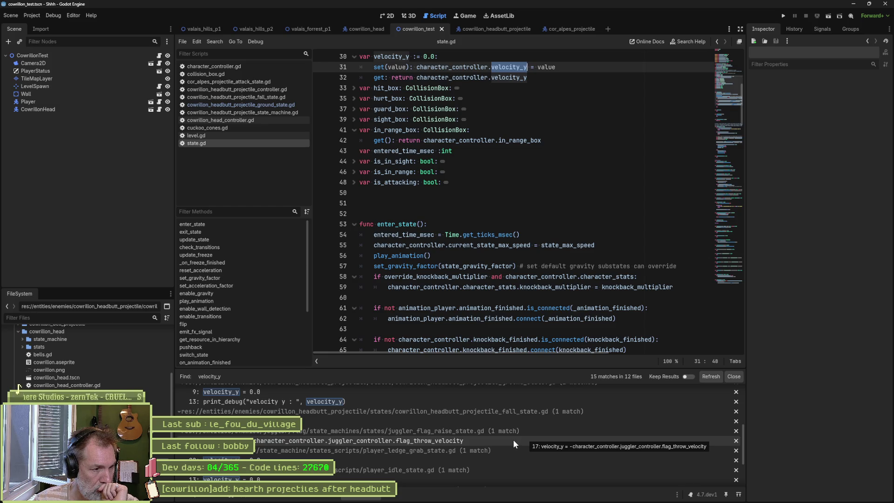
pyautogui.scroll(-1, 512, 439)
pyautogui.click(496, 449)
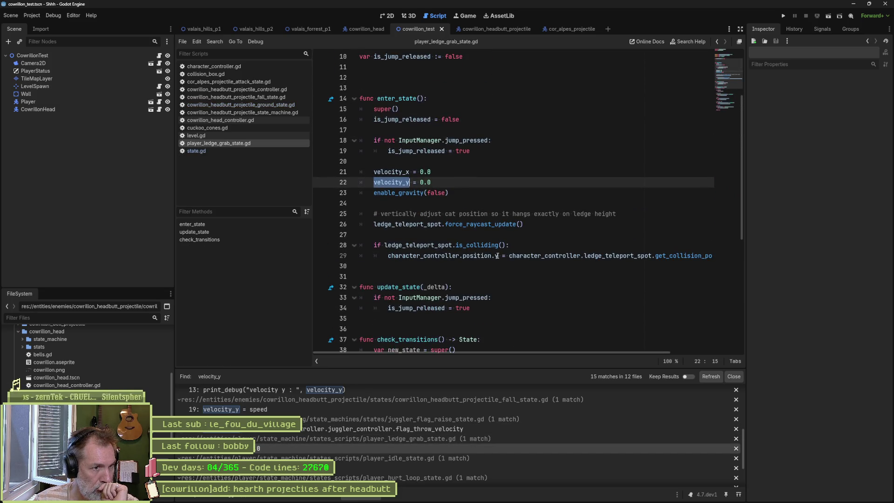
# Follow enable_gravity to its gravity_enabled declaration, then return to the ground state script.
pyautogui.press('Down')
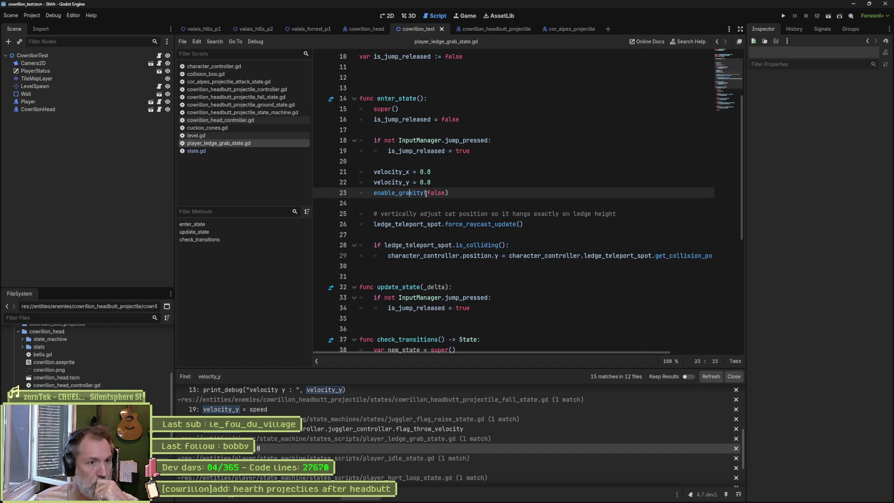
pyautogui.moveTo(454, 195); pyautogui.dragTo(454, 188)
pyautogui.hotkey('ctrl', 'c')
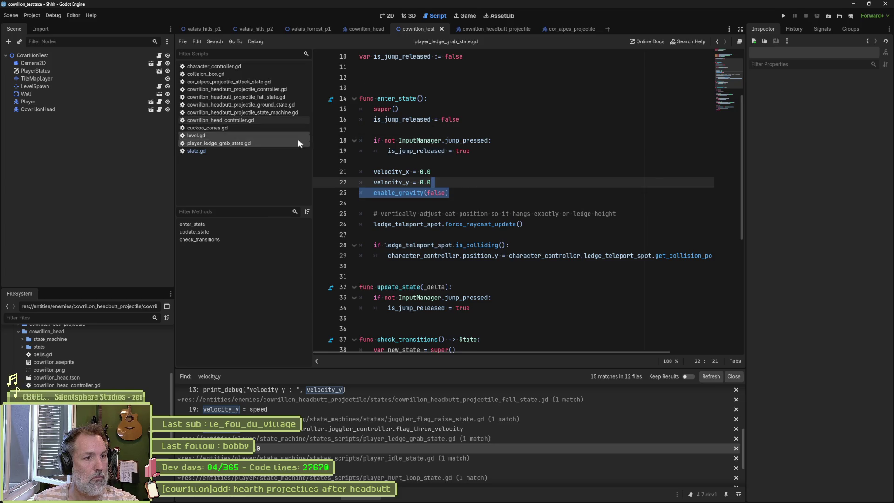
pyautogui.click(403, 193)
pyautogui.keyDown('ctrl'); pyautogui.click(403, 193); pyautogui.keyUp('ctrl')
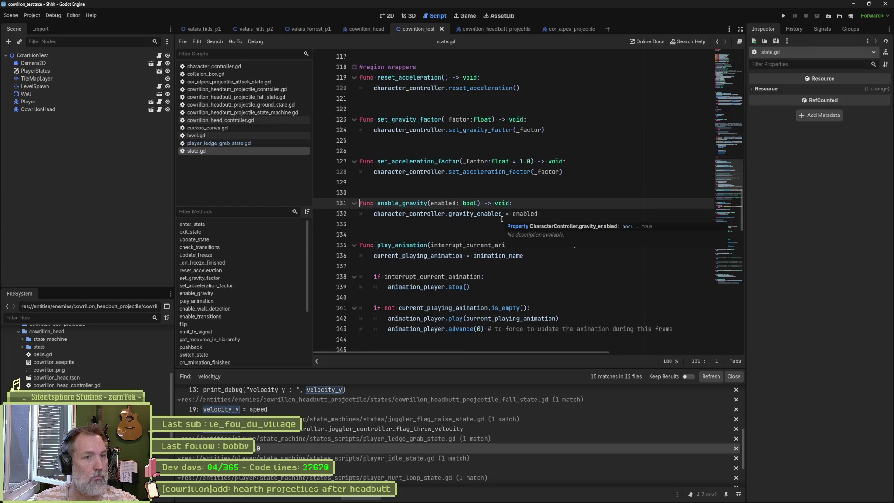
pyautogui.keyDown('ctrl'); pyautogui.click(487, 214); pyautogui.keyUp('ctrl')
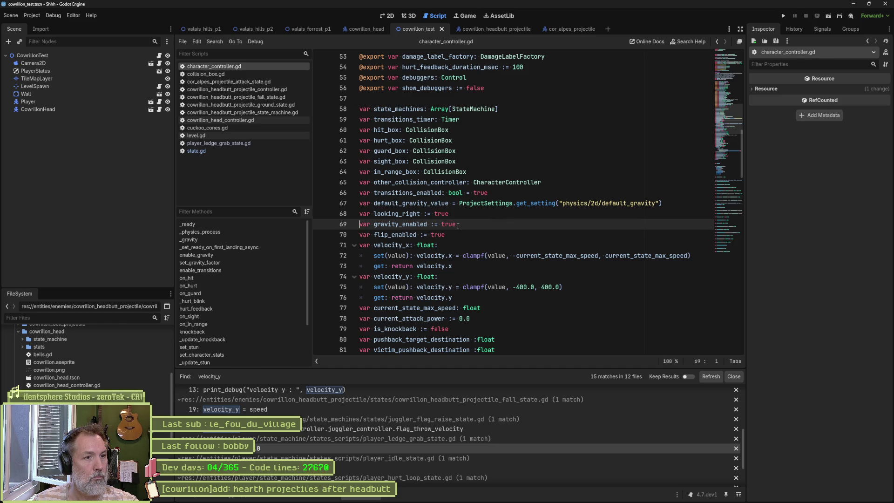
pyautogui.doubleClick(400, 224)
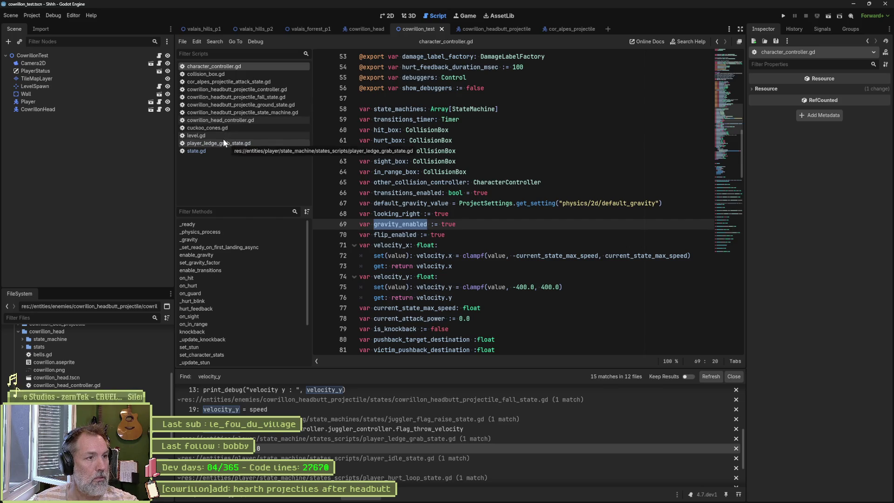
pyautogui.click(249, 105)
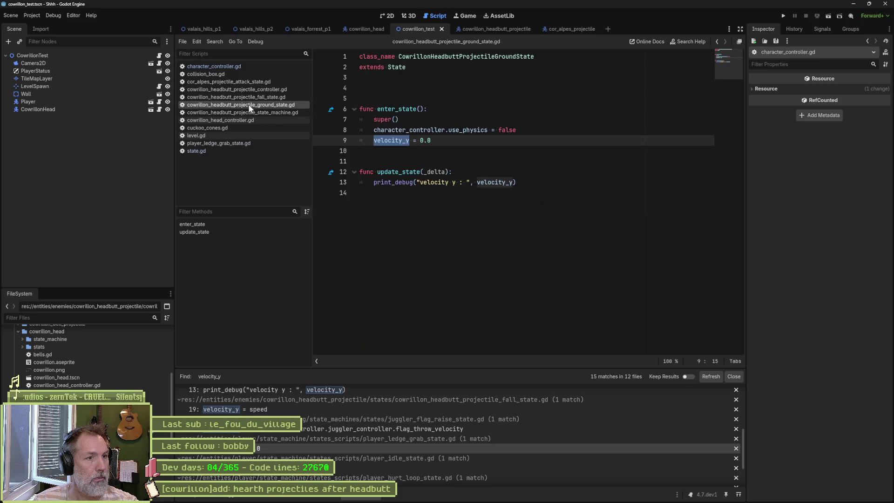
# Add enable_gravity(false) after the velocity_y reset and delete the use_physics line and update_state function.
pyautogui.click(458, 140)
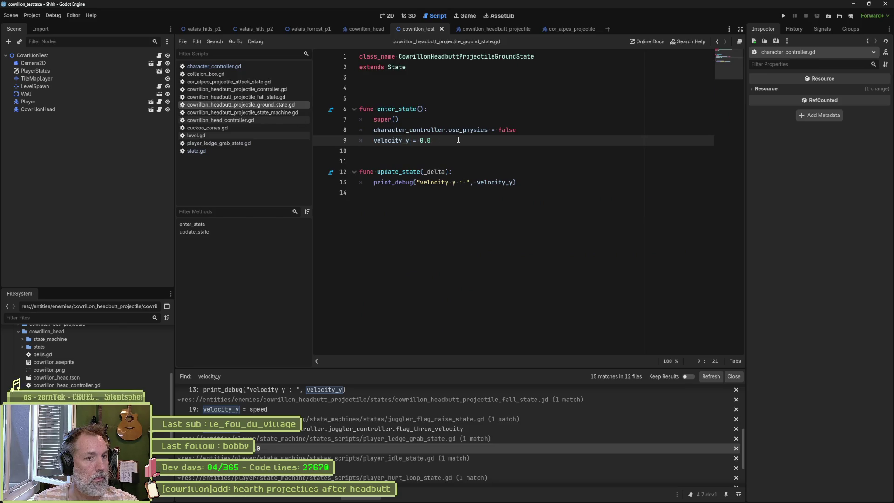
pyautogui.press('Return')
pyautogui.hotkey('ctrl', 'v')
pyautogui.click(469, 131)
pyautogui.hotkey('ctrl', 'shift', 'k')
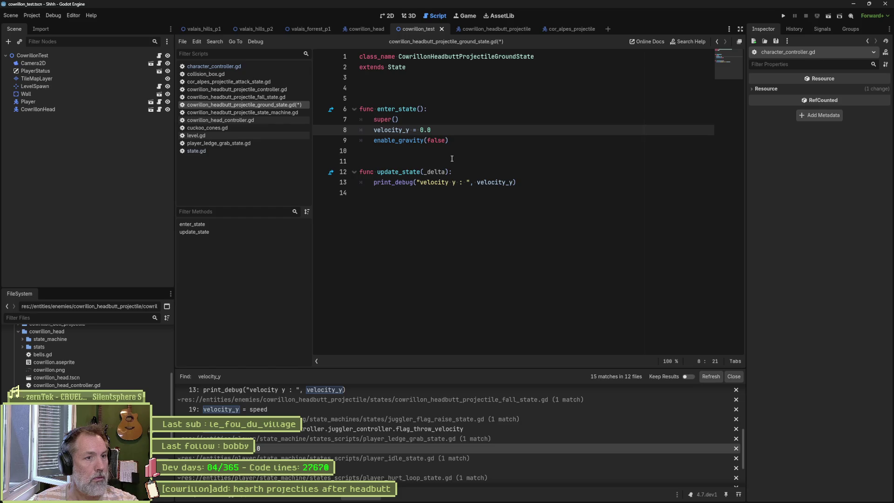
pyautogui.moveTo(522, 183)
pyautogui.mouseDown()
pyautogui.moveTo(528, 146)
pyautogui.moveTo(538, 141)
pyautogui.mouseUp()
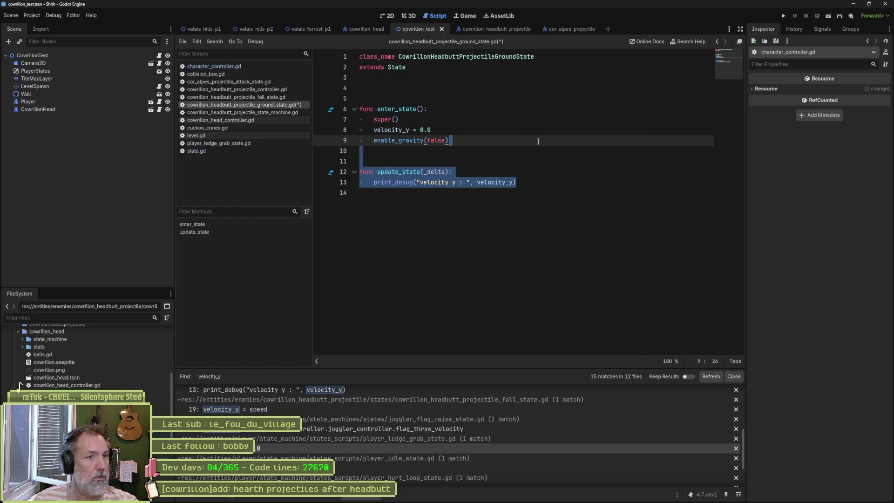
pyautogui.press('BackSpace')
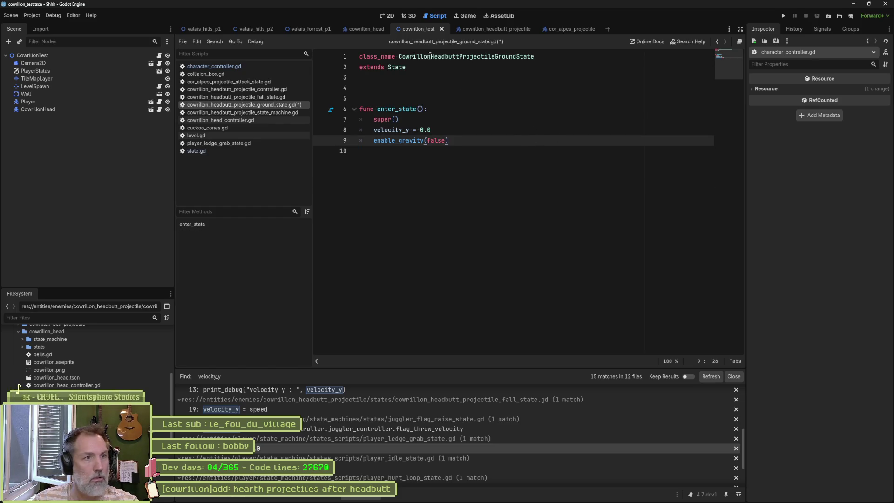
# Run the scene, trigger CowrillonHead's headbutt attack, then stop the game.
pyautogui.press('F6')
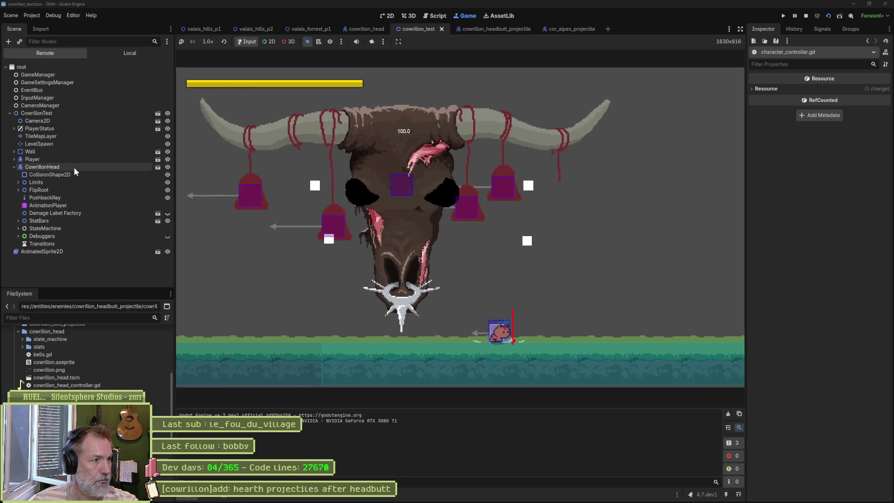
pyautogui.click(74, 167)
pyautogui.scroll(-10, 813, 346)
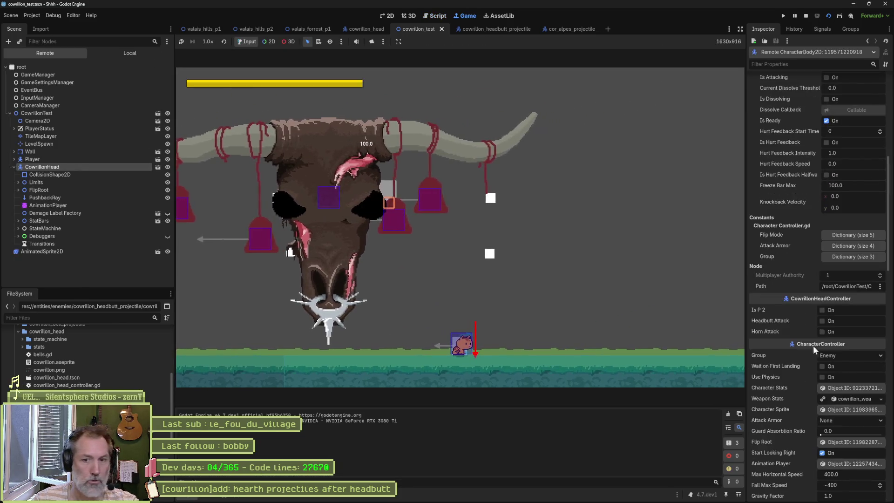
pyautogui.click(829, 320)
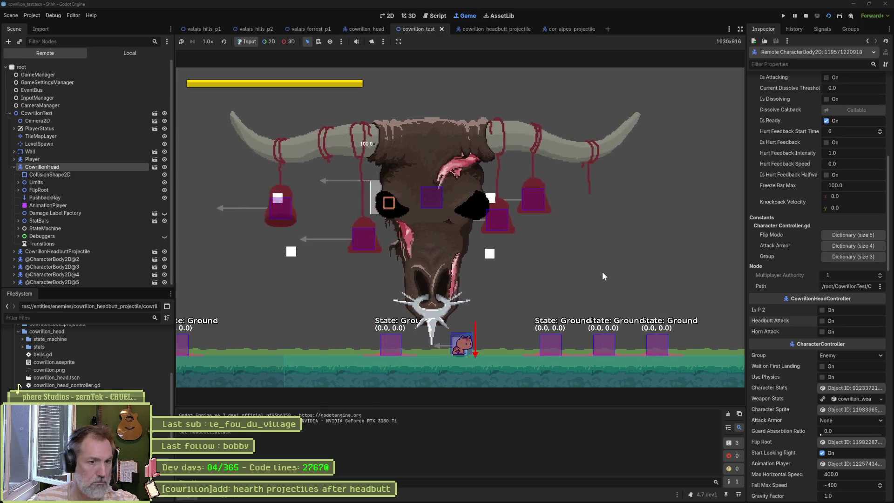
pyautogui.press('F8')
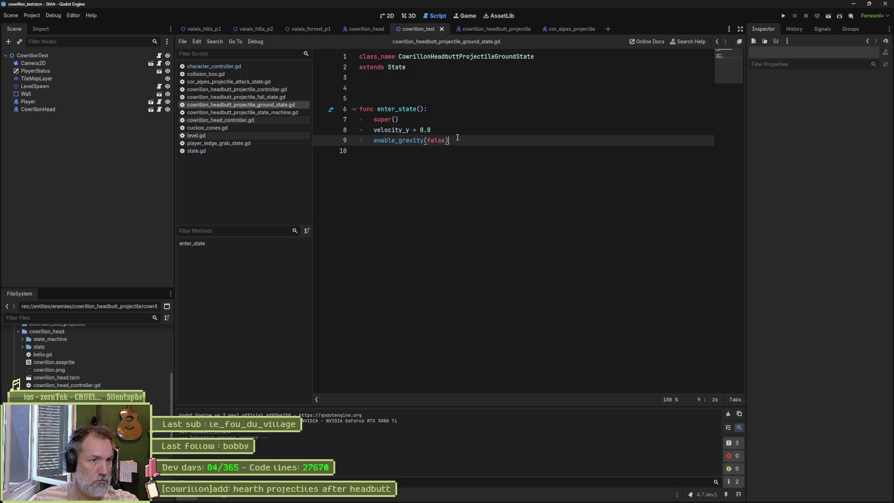
# Move the enable_gravity(false) line above the velocity_y reset and run the current scene.
pyautogui.hotkey('alt', 'Up')
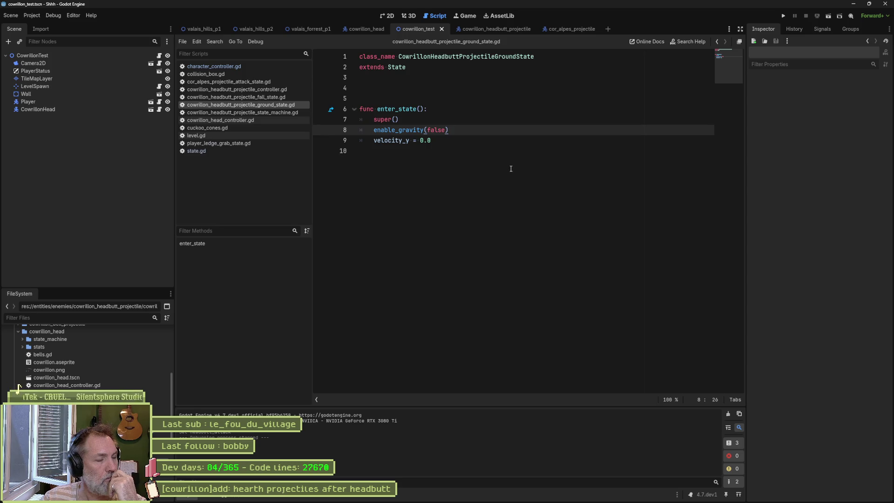
pyautogui.press('F6')
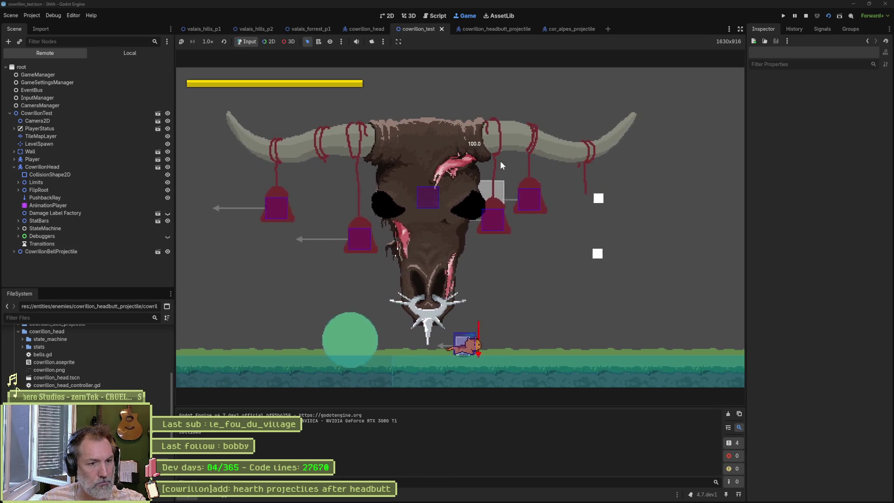
# Trigger CowrillonHead's headbutt, confirm the projectiles land in Ground state, then stop the game.
pyautogui.click(122, 166)
pyautogui.scroll(-10, 808, 349)
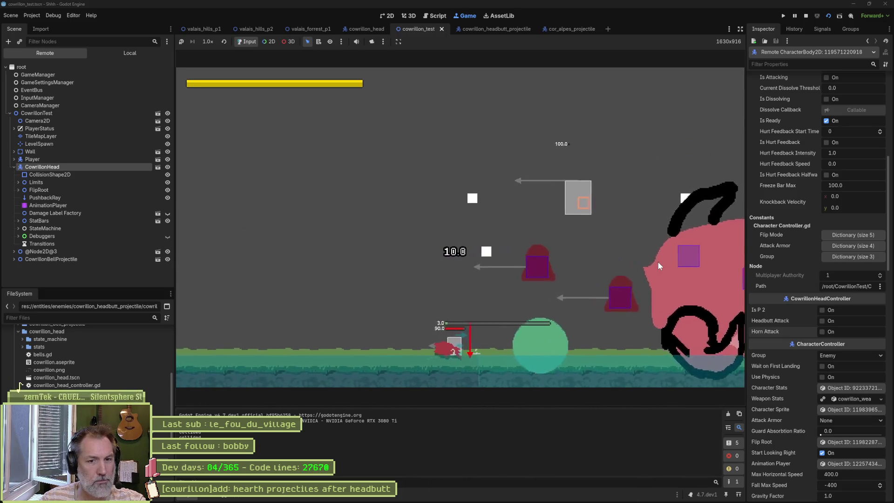
pyautogui.click(837, 318)
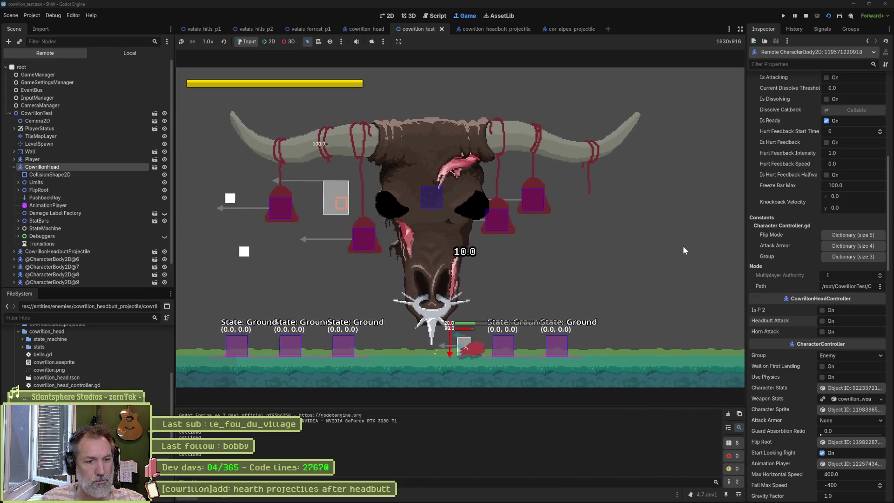
pyautogui.press('F8')
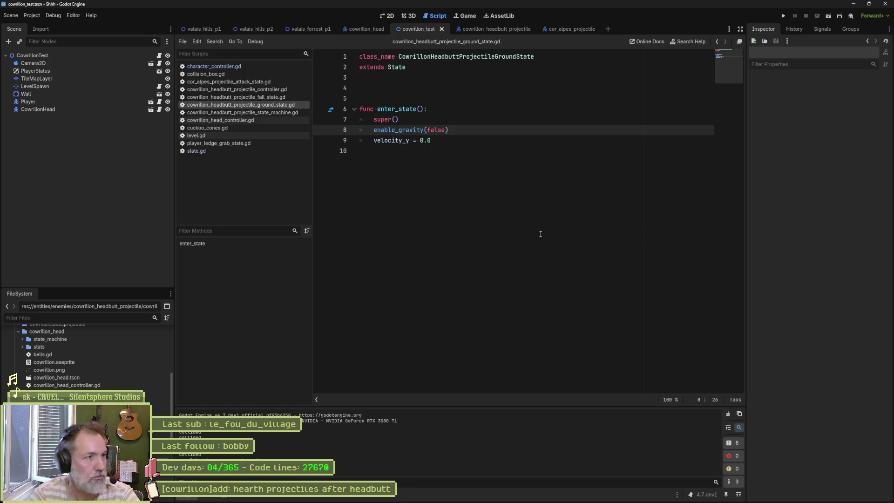
pyautogui.moveTo(539, 501)
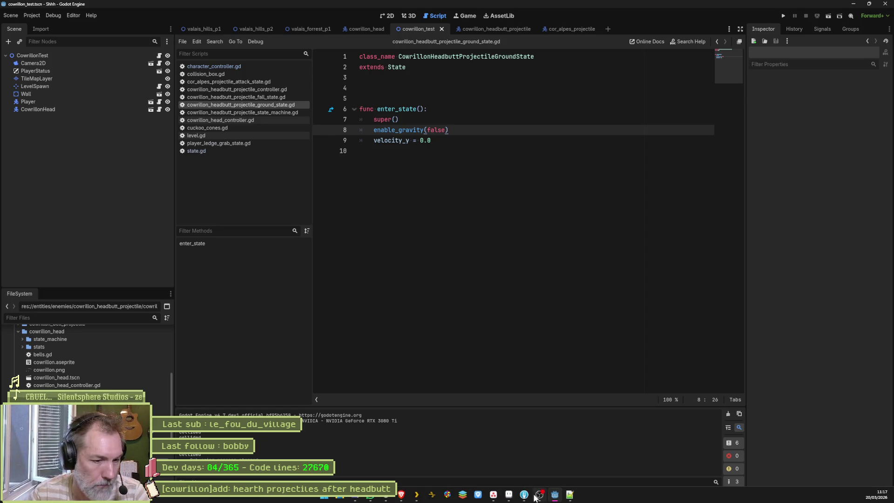
# Copy the 'hearth projectiles after headbutt' task title and move that task to Complete.
pyautogui.click(494, 495)
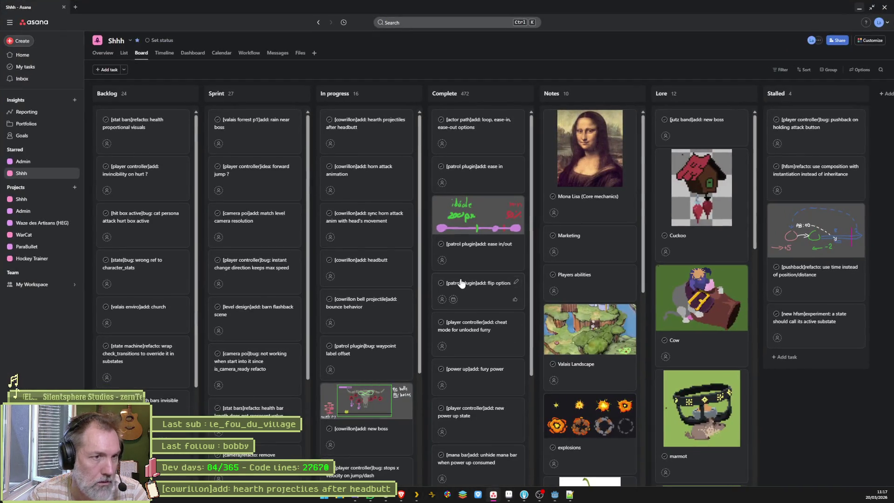
pyautogui.click(362, 133)
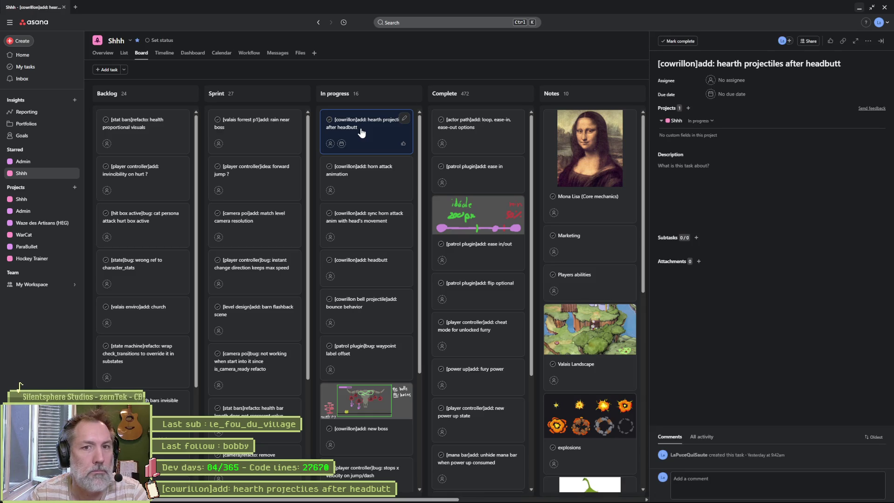
pyautogui.tripleClick(692, 64)
pyautogui.click(867, 9)
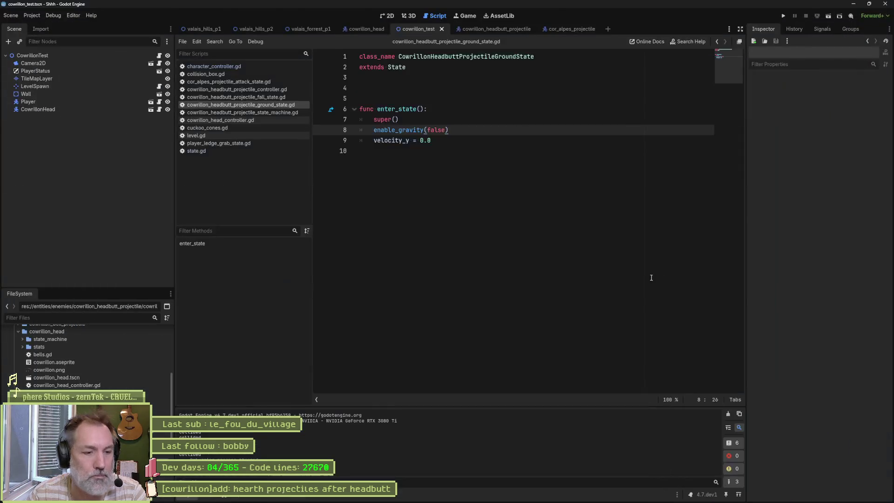
pyautogui.click(527, 496)
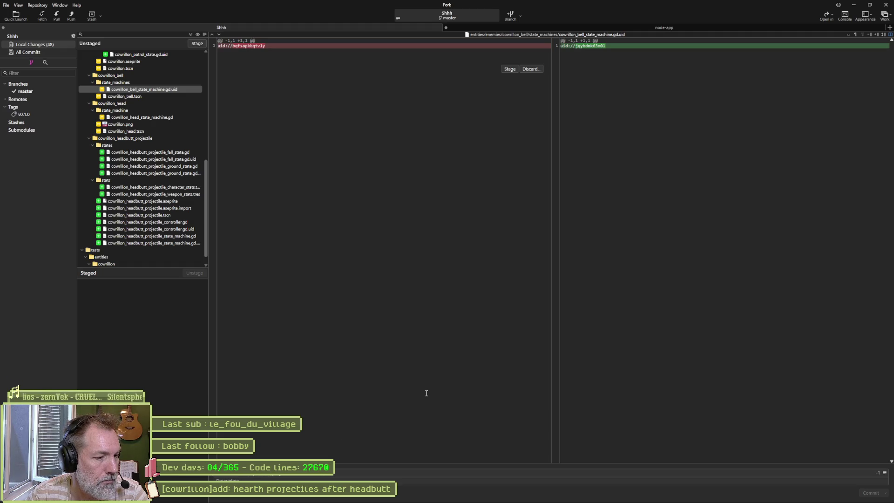
pyautogui.hotkey('alt', 'Tab')
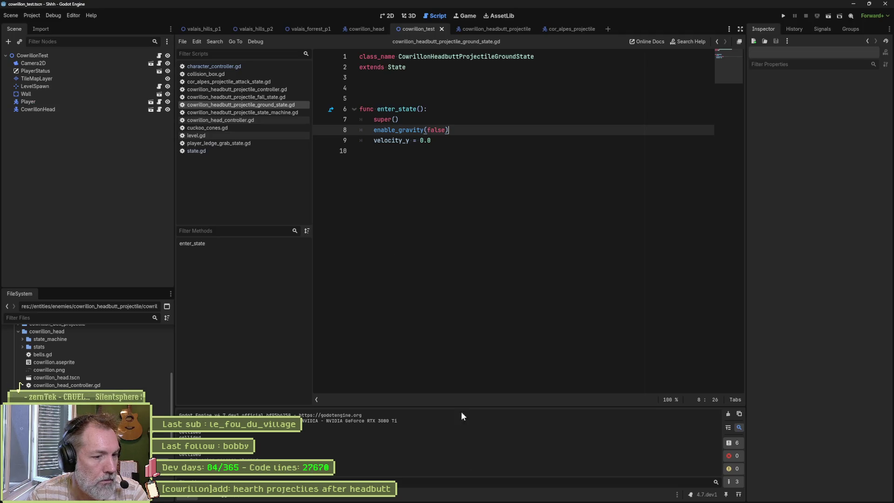
pyautogui.click(493, 496)
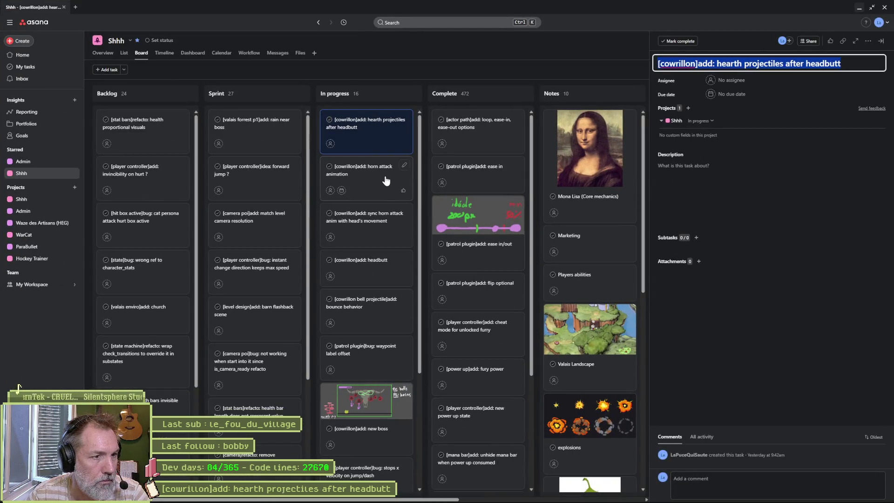
pyautogui.moveTo(362, 125); pyautogui.dragTo(479, 122)
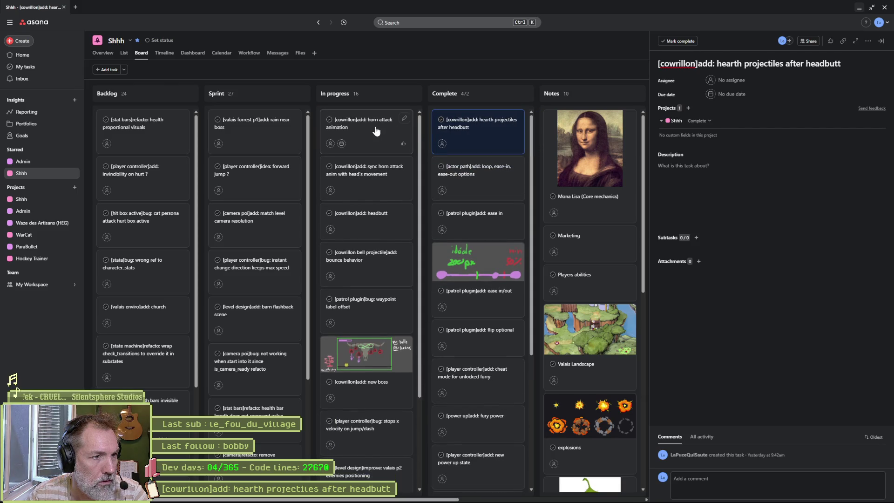
# Paste the horn attack animation task title as the Fork commit summary and complete the task.
pyautogui.click(377, 131)
pyautogui.tripleClick(758, 63)
pyautogui.hotkey('ctrl', 'c')
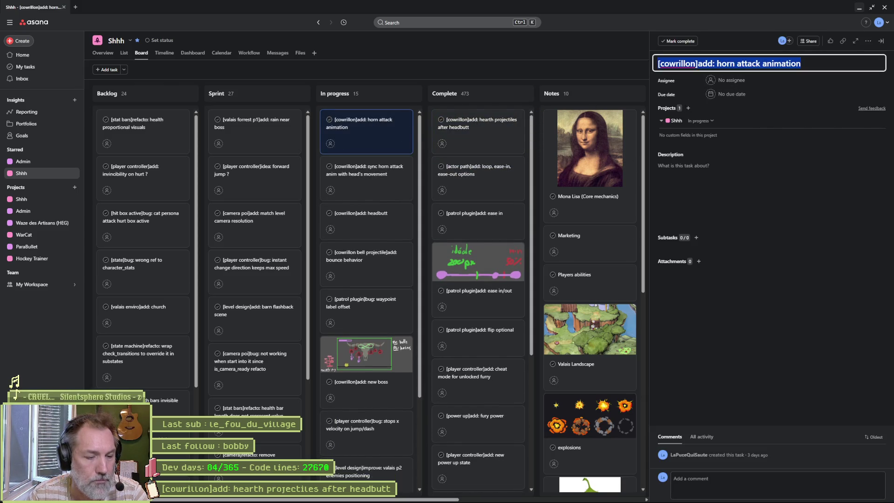
pyautogui.click(523, 501)
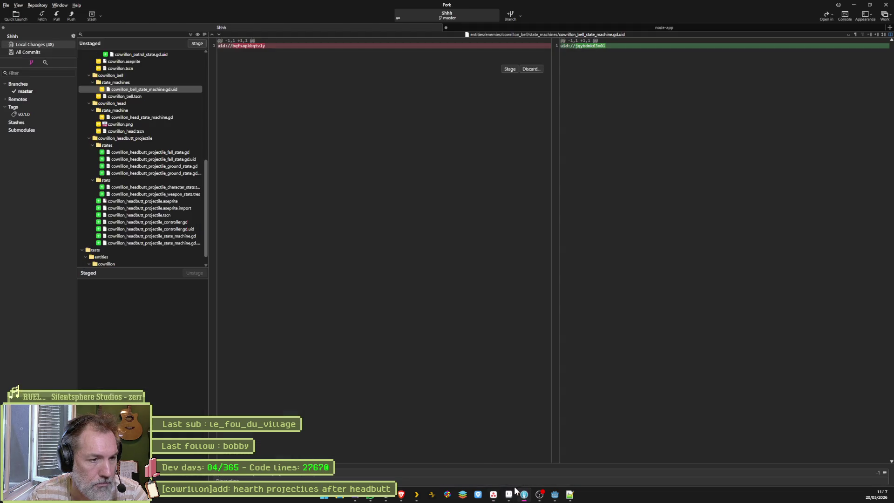
pyautogui.click(409, 471)
pyautogui.hotkey('ctrl', 'v')
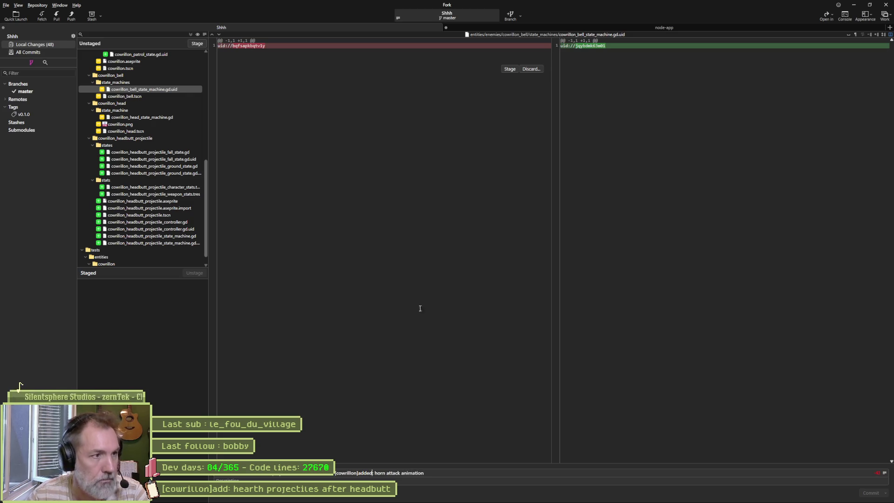
pyautogui.hotkey('alt', 'Tab')
pyautogui.moveTo(359, 125); pyautogui.dragTo(481, 124)
# Complete the sync horn attack anim task and append its title to the commit message.
pyautogui.click(377, 126)
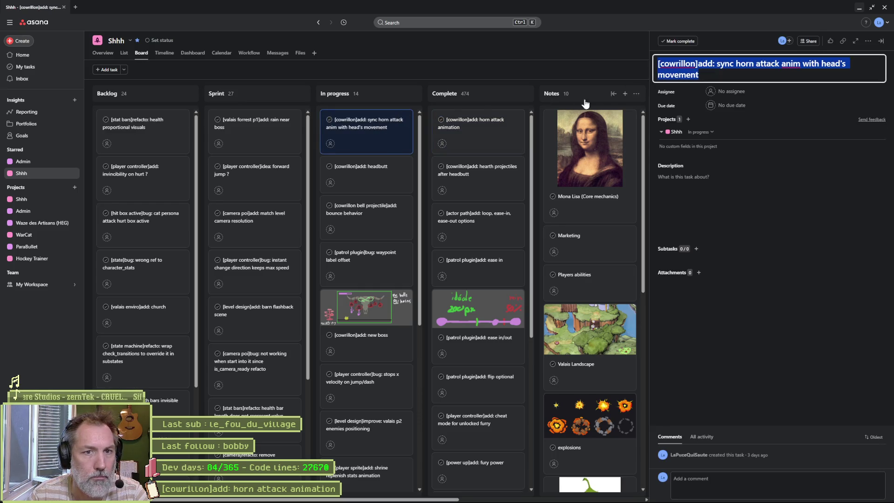
pyautogui.moveTo(348, 123); pyautogui.dragTo(466, 125)
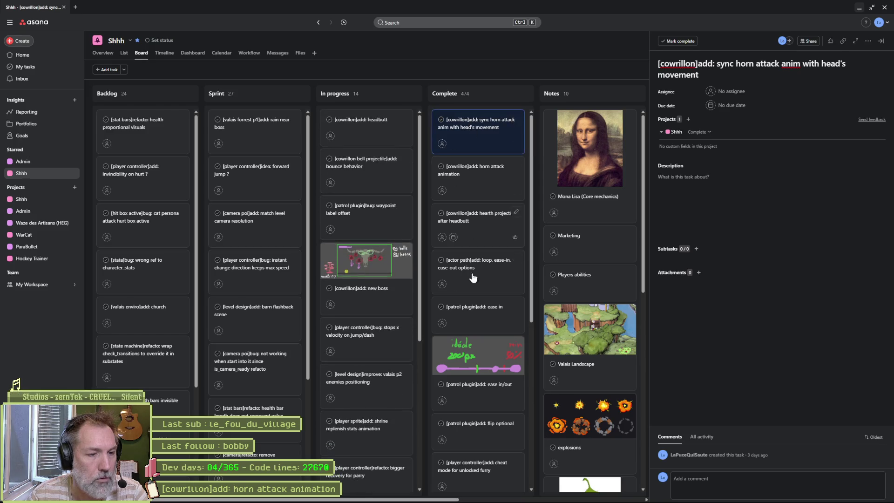
pyautogui.hotkey('alt', 'Tab')
pyautogui.write("[cowrillon]add: sync horn attack anim with head's movement")
pyautogui.hotkey('ctrl', 'Left')
pyautogui.hotkey('ctrl', 'Left')
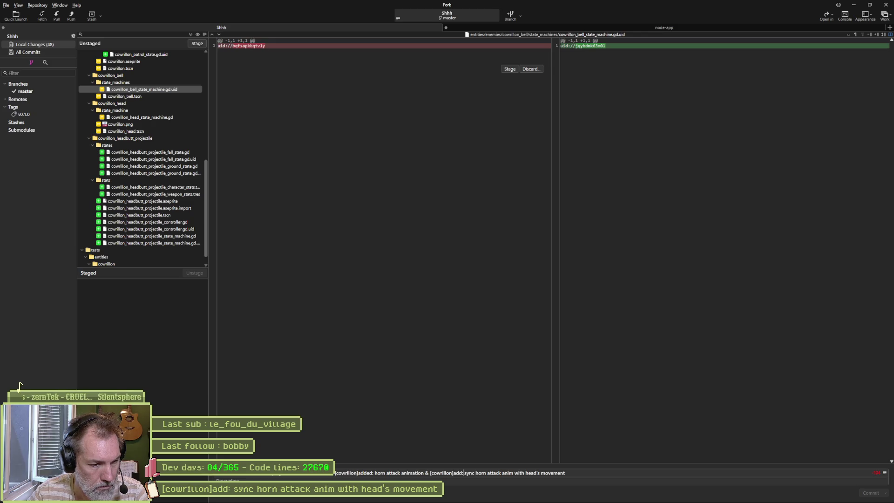
pyautogui.hotkey('alt', 'Tab')
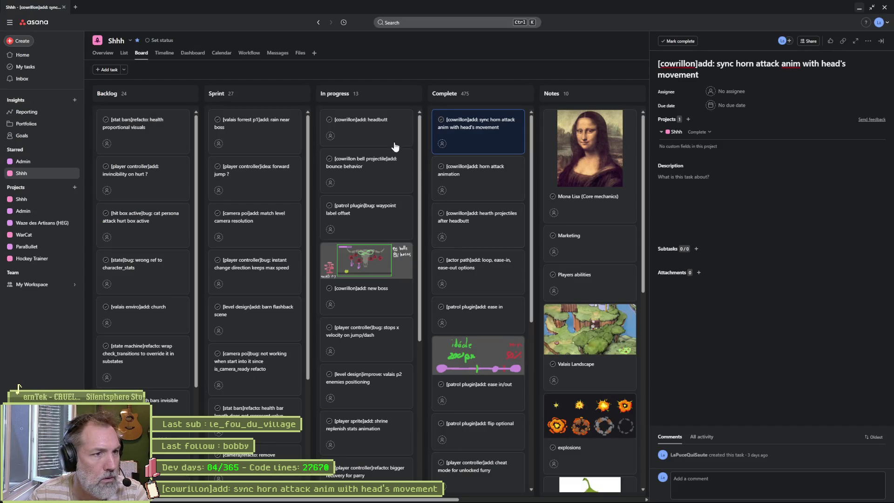
# Complete the headbutt task and add '[cowrillon]add: headbutt' to the commit message.
pyautogui.click(357, 128)
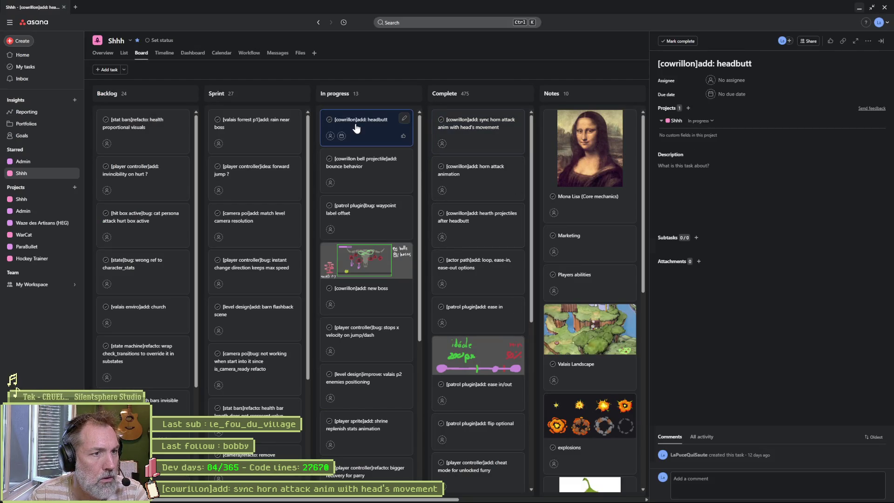
pyautogui.moveTo(357, 128); pyautogui.dragTo(473, 126)
pyautogui.hotkey('alt', 'Tab')
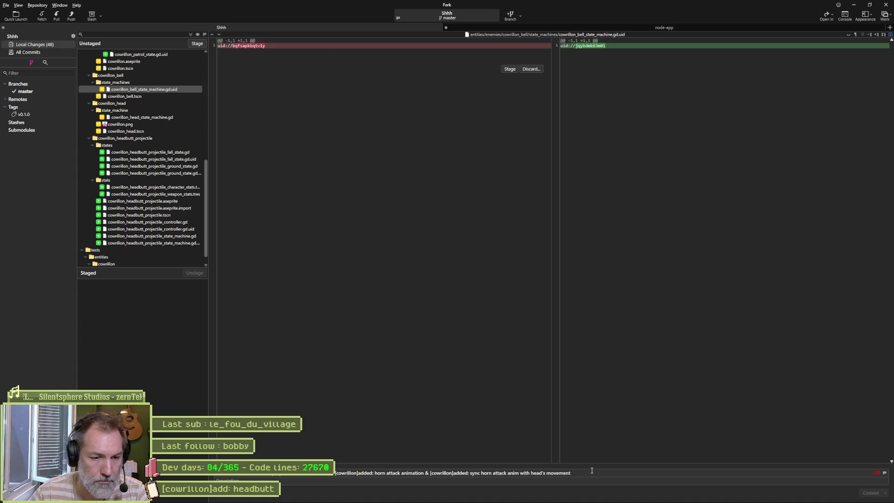
pyautogui.write('[cowrillon]add: headbutt')
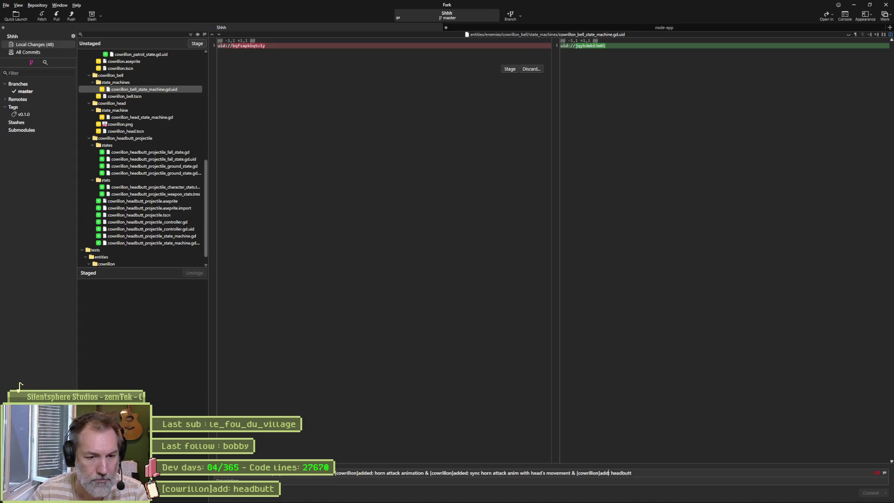
pyautogui.hotkey('alt', 'Tab')
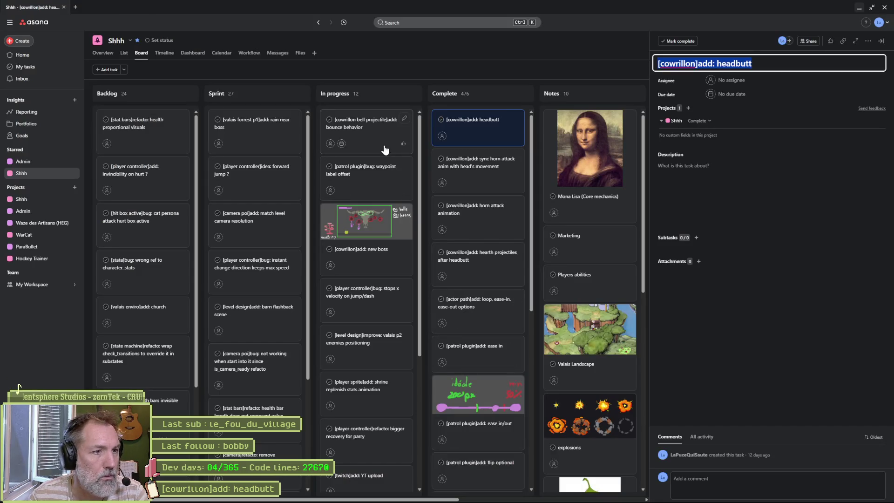
# Complete the new boss task and paste its title into the commit message.
pyautogui.click(369, 134)
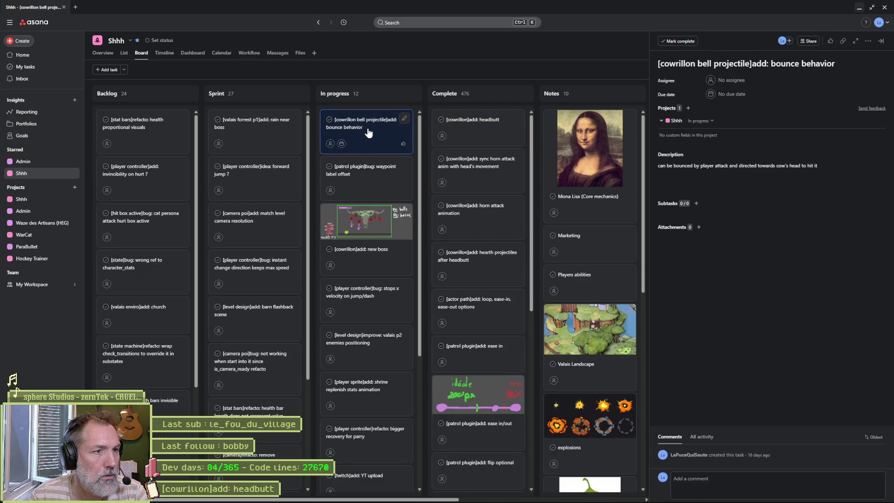
pyautogui.click(370, 180)
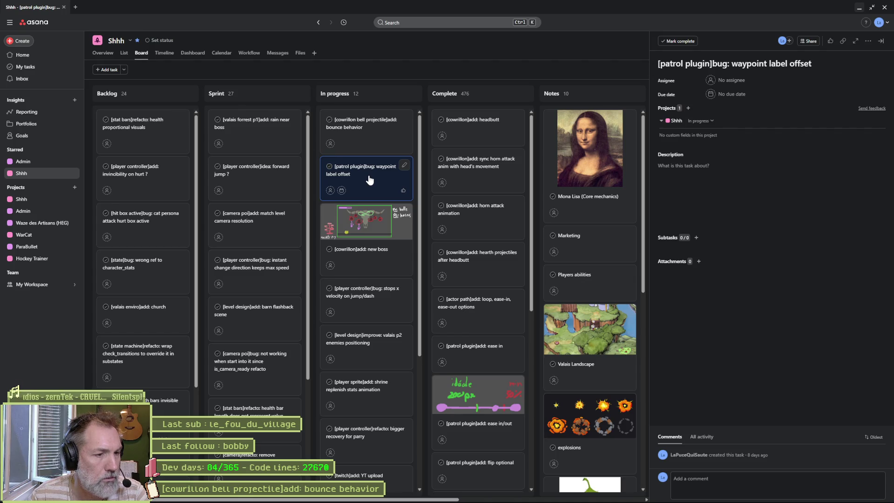
pyautogui.click(370, 255)
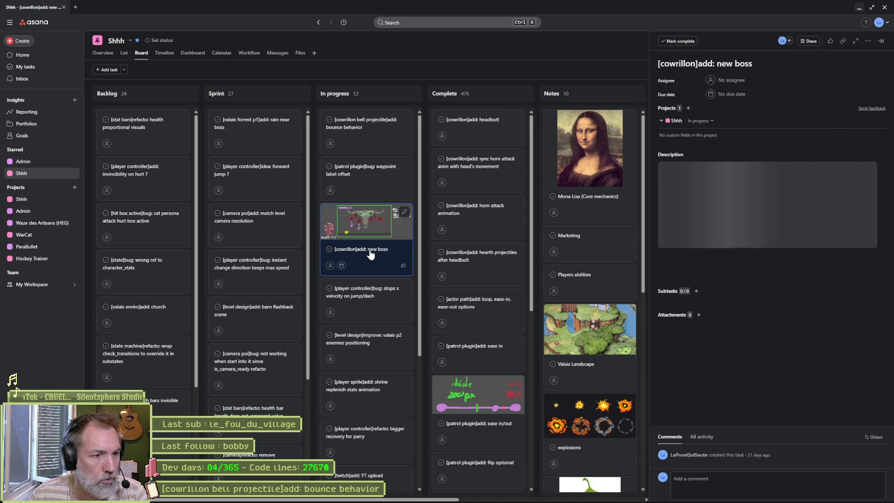
pyautogui.moveTo(370, 255); pyautogui.dragTo(477, 141)
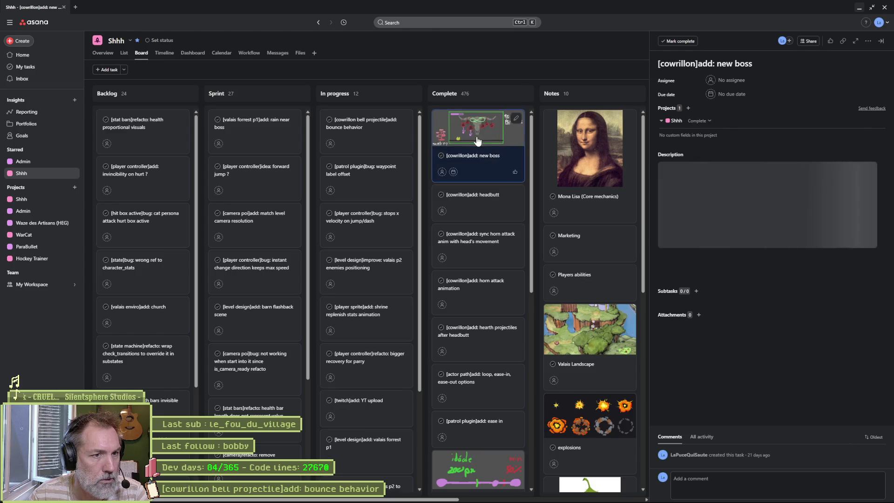
pyautogui.hotkey('alt', 'Tab')
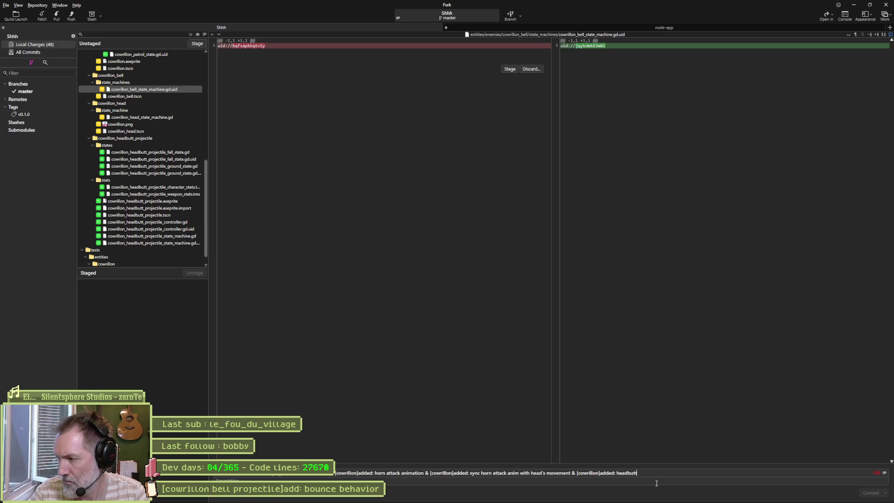
pyautogui.write('[cowrillon]add: new boss')
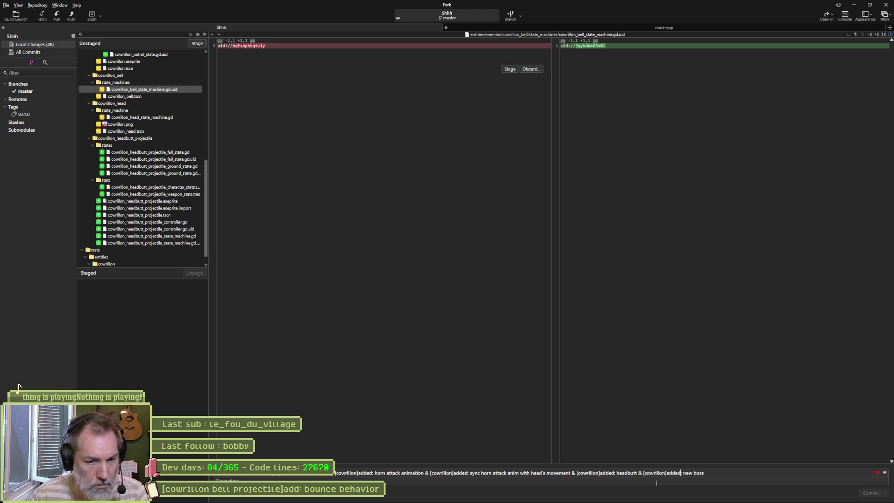
pyautogui.hotkey('alt', 'Tab')
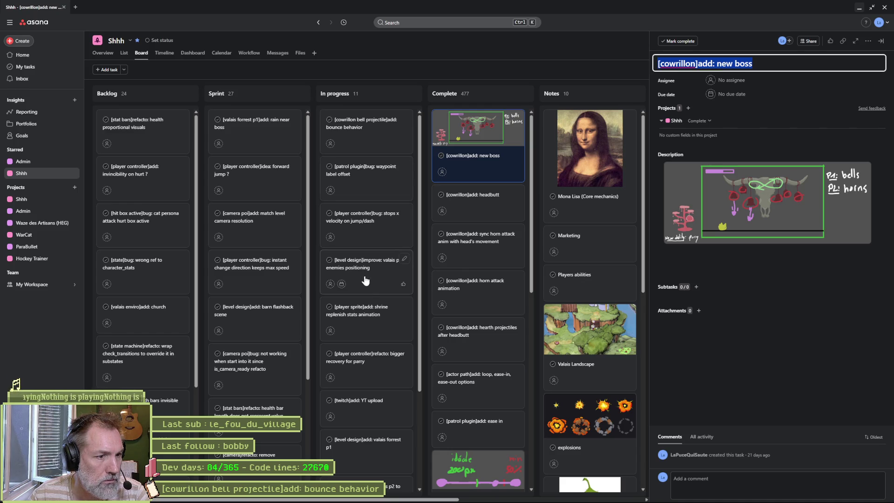
# Drag the '[cowrillon]add: nose ring hurts' card up to second place in In progress.
pyautogui.scroll(-3, 378, 381)
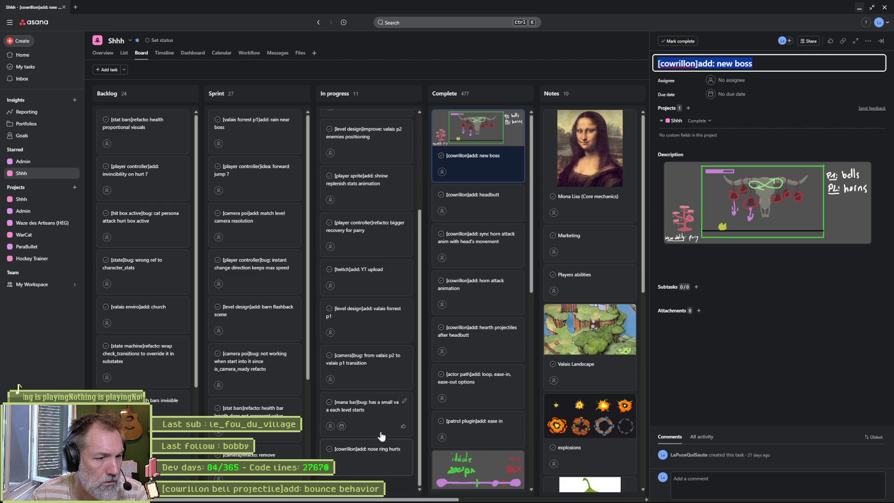
pyautogui.moveTo(367, 449)
pyautogui.mouseDown()
pyautogui.moveTo(371, 126)
pyautogui.moveTo(365, 179)
pyautogui.mouseUp()
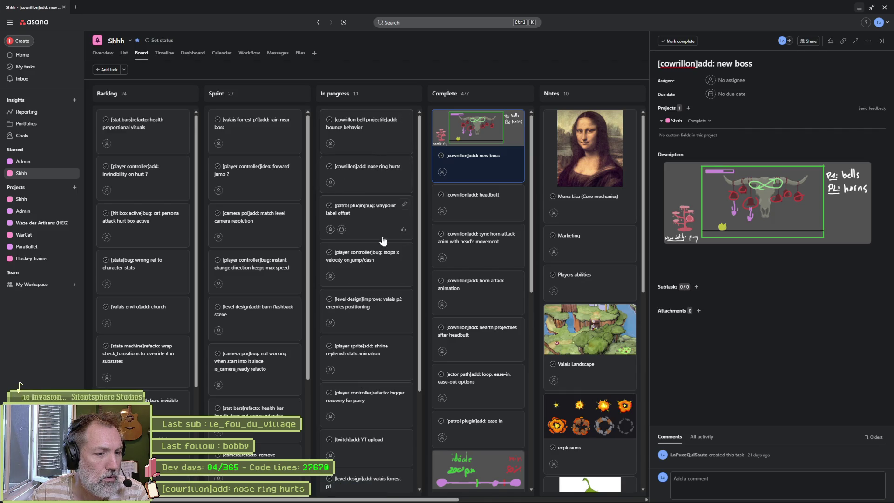
pyautogui.scroll(-3, 377, 279)
# Create an In progress task titled '[cowrillon]improve: headbutt projectiles style'.
pyautogui.click(368, 484)
pyautogui.click(695, 64)
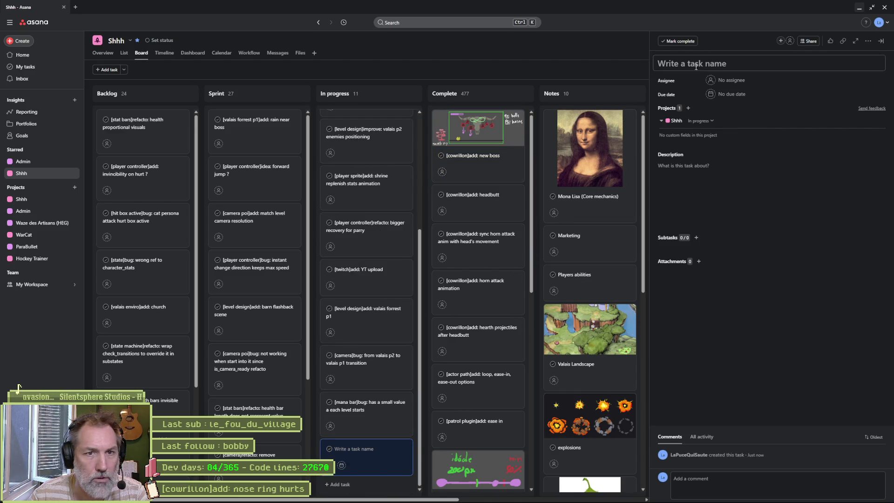
pyautogui.write('[cowrillon')
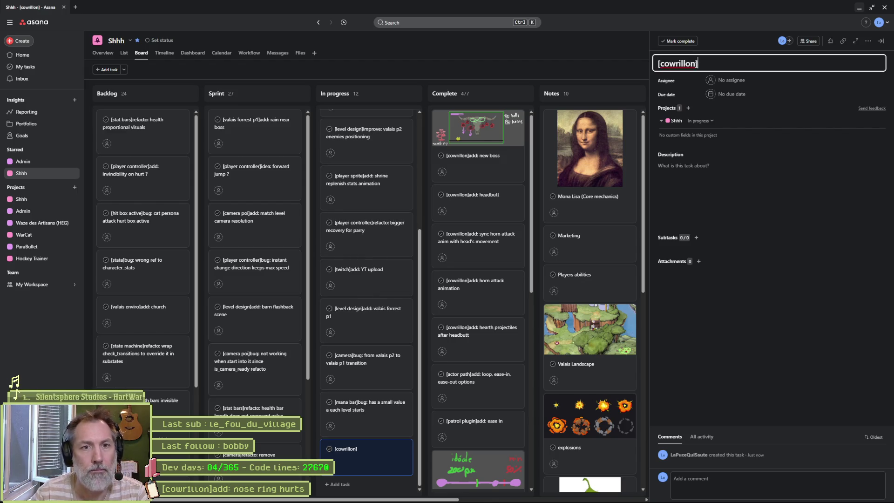
pyautogui.press('Right')
pyautogui.write('r&d')
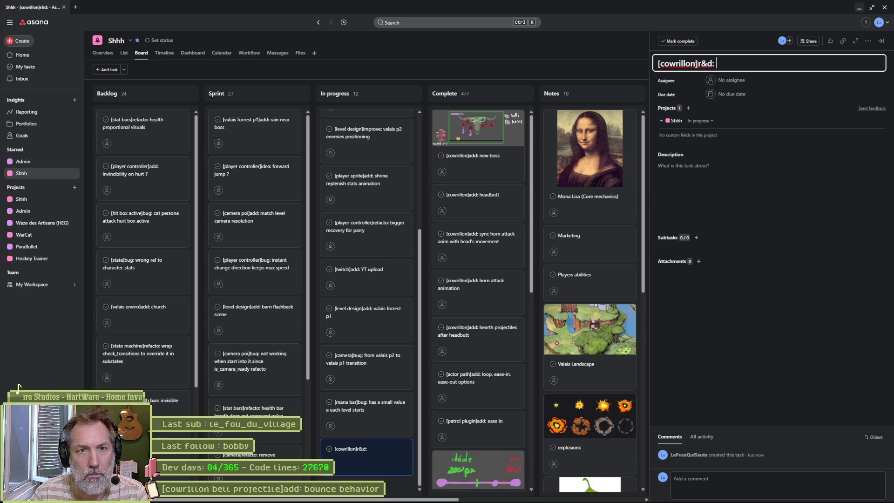
pyautogui.press('BackSpace')
pyautogui.press('BackSpace')
pyautogui.press('BackSpace')
pyautogui.write('add')
pyautogui.press('BackSpace')
pyautogui.press('BackSpace')
pyautogui.write('mprove')
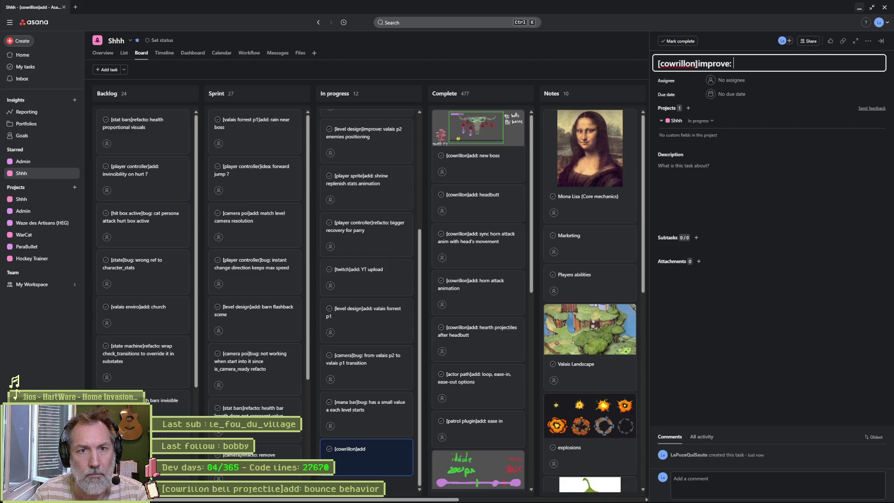
pyautogui.write('rojec')
pyautogui.hotkey('ctrl', 'BackSpace')
pyautogui.write('h')
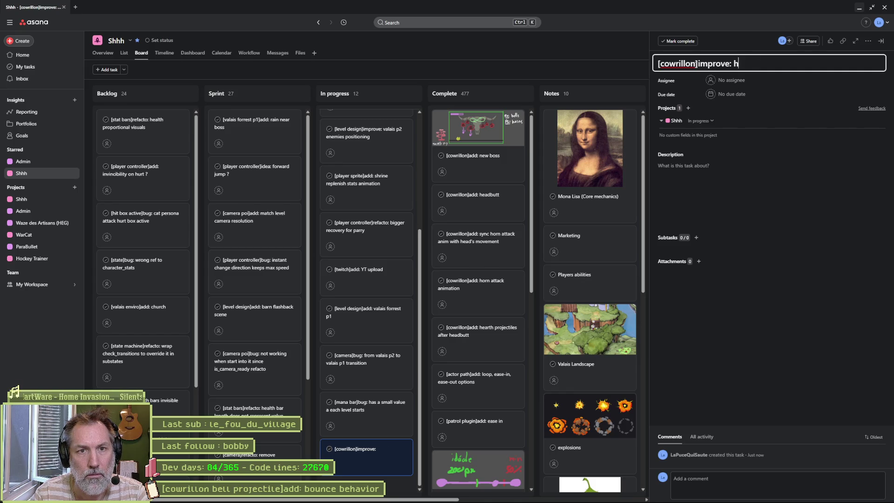
pyautogui.write('headbutt p')
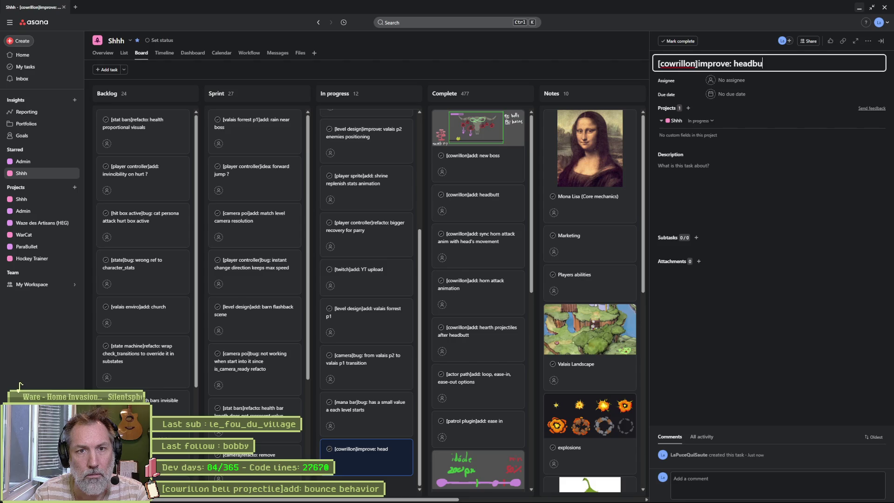
pyautogui.write('ro')
pyautogui.write('iles DA')
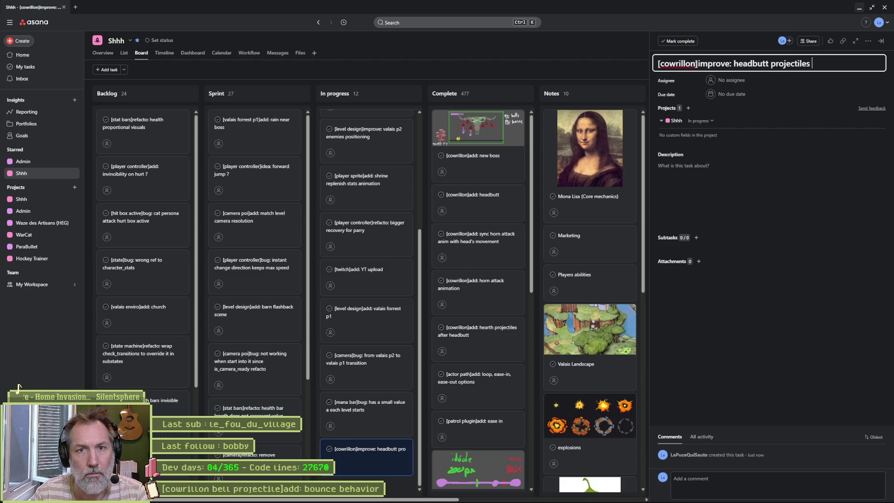
pyautogui.press('BackSpace')
pyautogui.press('BackSpace')
pyautogui.write('style')
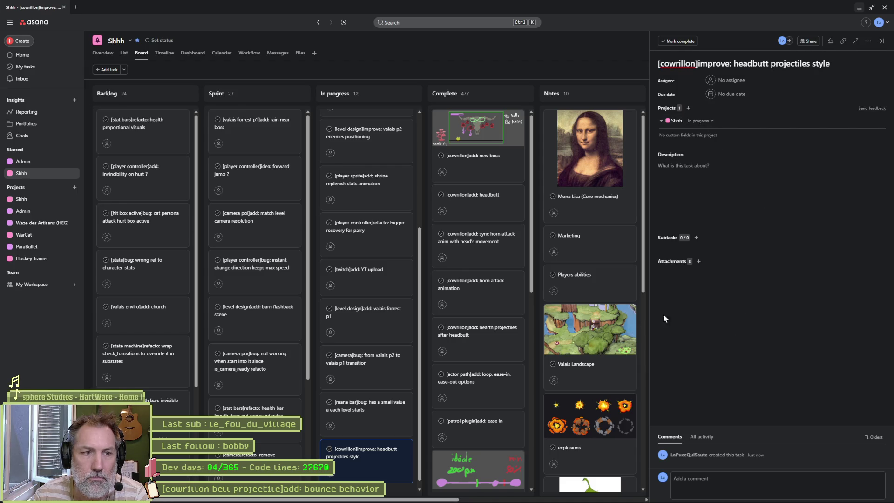
# Move the task to the top and give it description notes 'worms ?' and 'objects in fire ?'.
pyautogui.moveTo(368, 454)
pyautogui.mouseDown()
pyautogui.moveTo(382, 164)
pyautogui.moveTo(370, 145)
pyautogui.mouseUp()
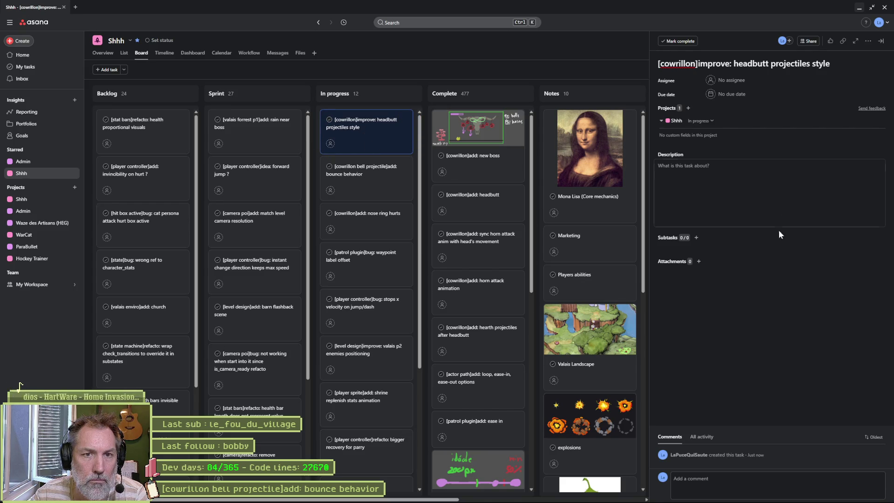
pyautogui.click(701, 168)
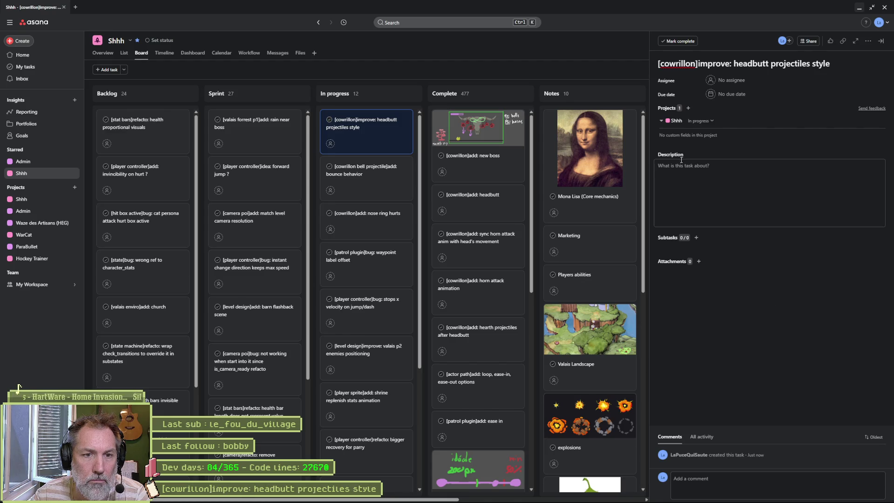
pyautogui.write('worms')
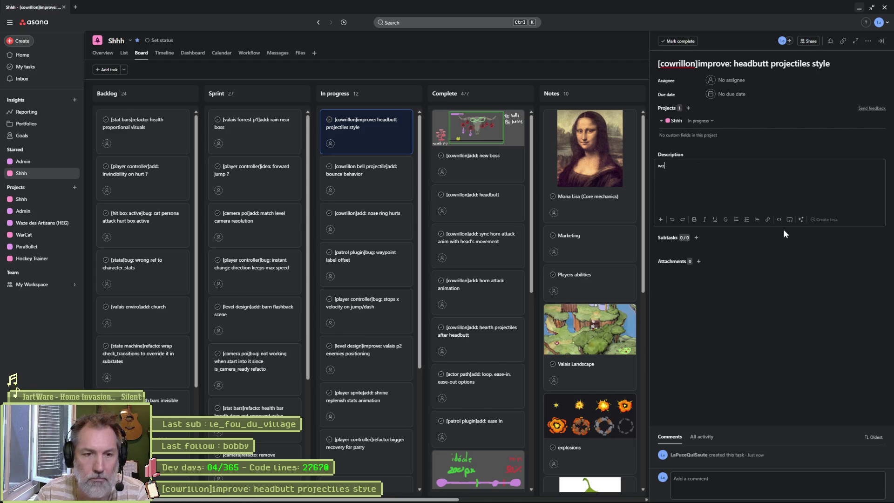
pyautogui.write(' ?')
pyautogui.press('Return')
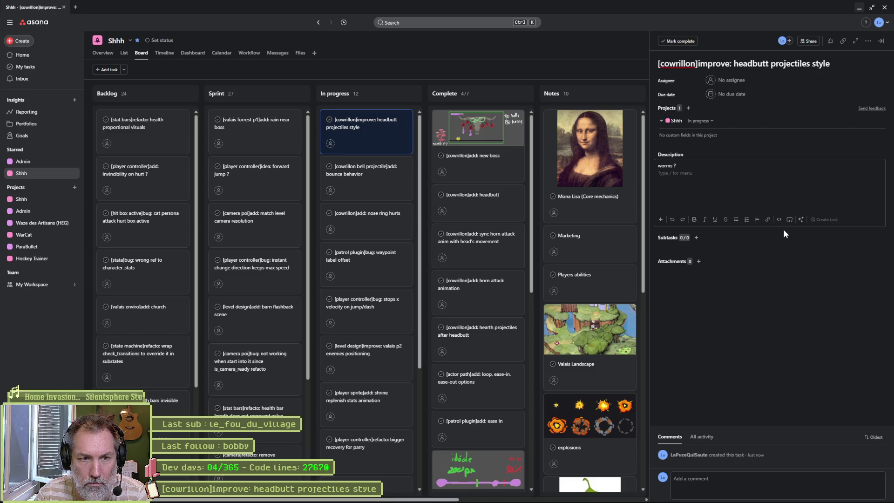
pyautogui.write('objects')
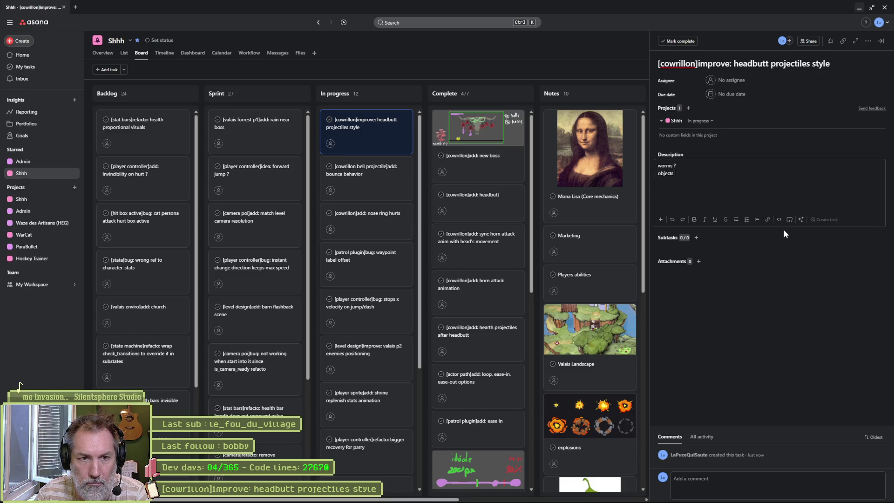
pyautogui.write(' in fire')
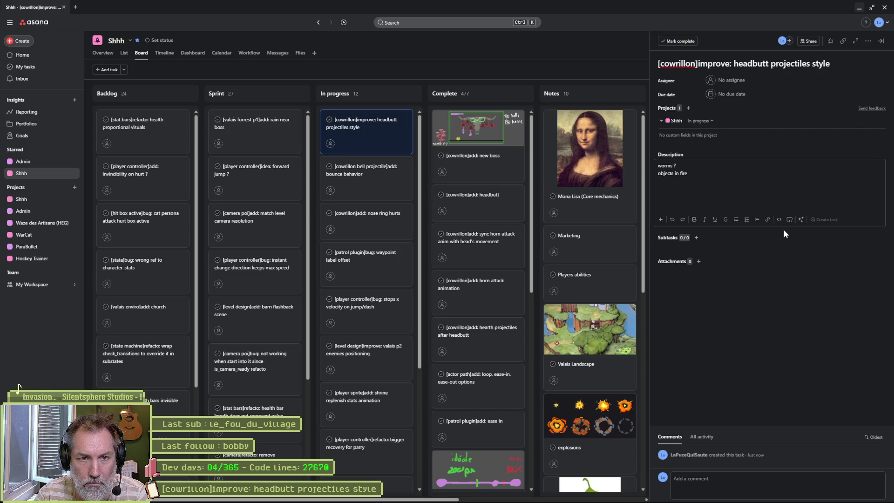
pyautogui.write(' ?')
pyautogui.press('Return')
pyautogui.write('-')
pyautogui.click(730, 351)
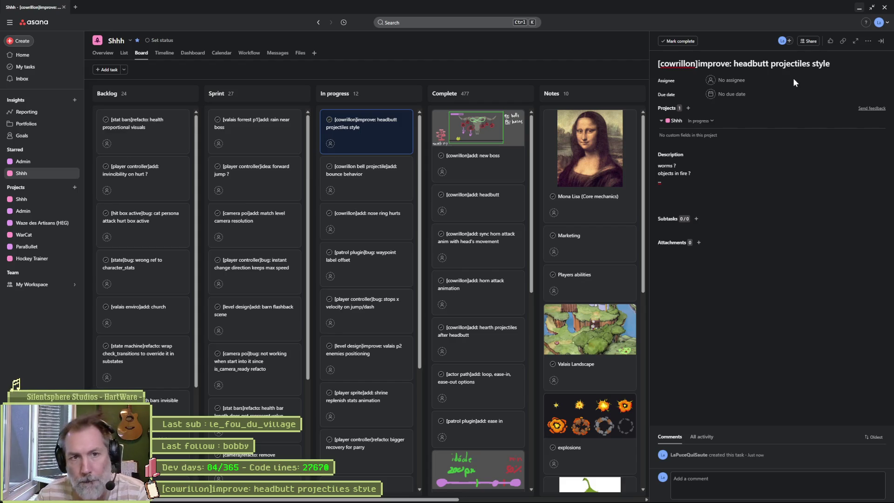
pyautogui.click(859, 8)
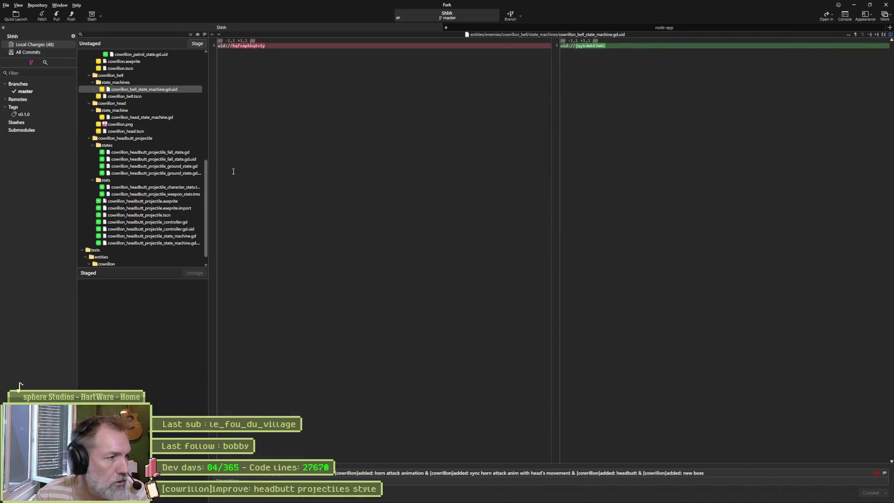
# View diffs of character_controller.gd, cowrillon_breathe_state.gd, cowrillon_headbutt.gd and cowrillon_headbutt_state.gd.
pyautogui.scroll(10, 154, 138)
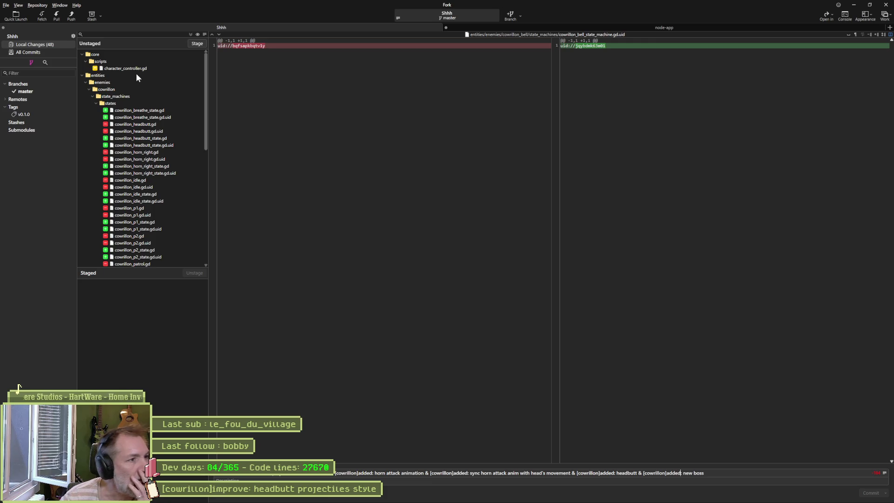
pyautogui.click(138, 68)
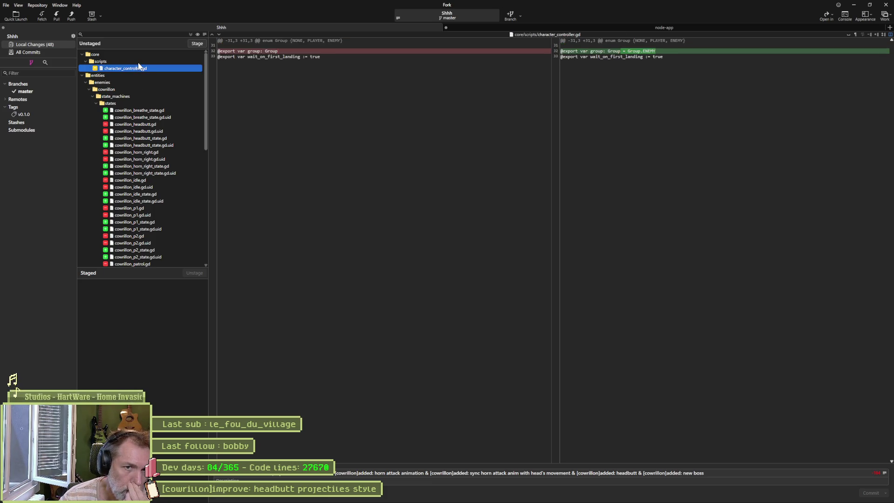
pyautogui.click(141, 110)
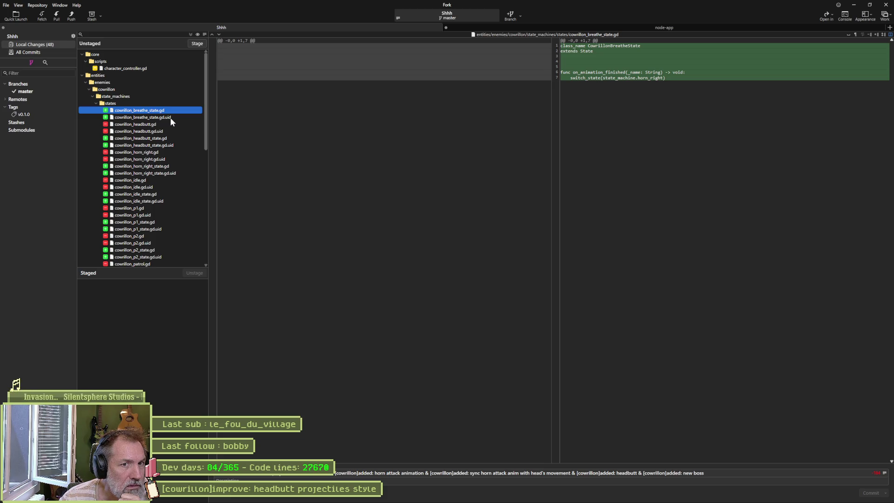
pyautogui.click(162, 125)
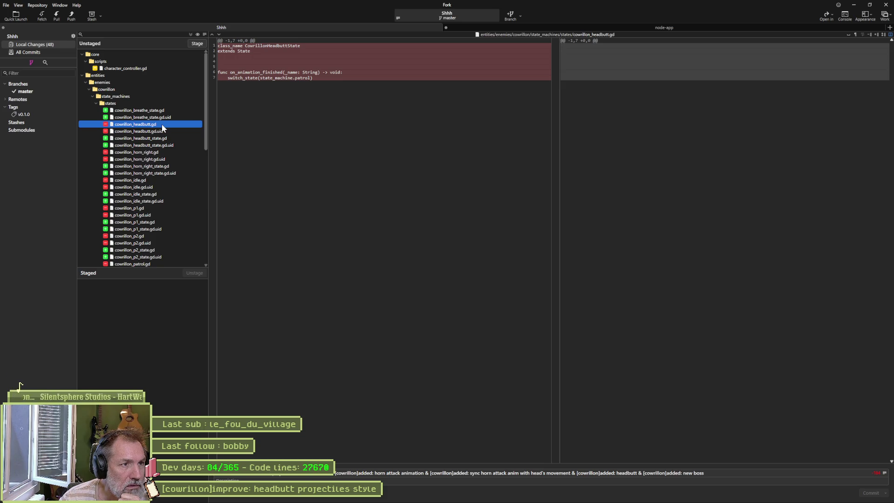
pyautogui.click(166, 139)
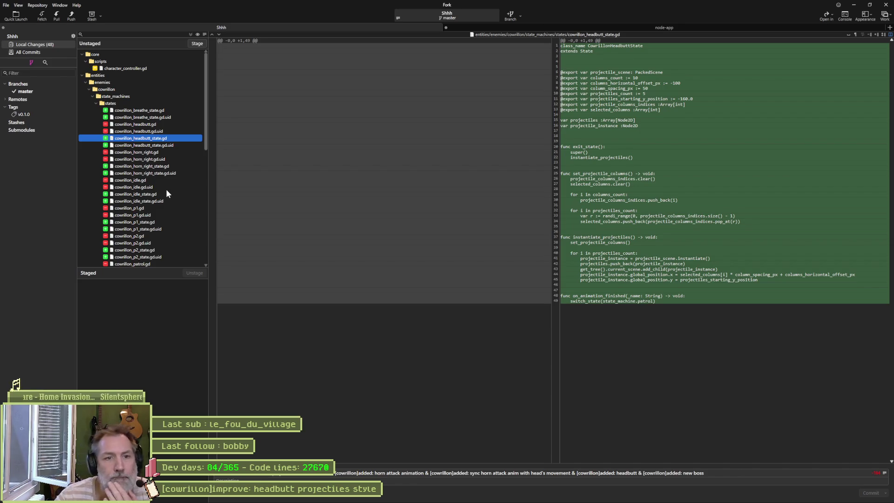
pyautogui.moveTo(566, 220)
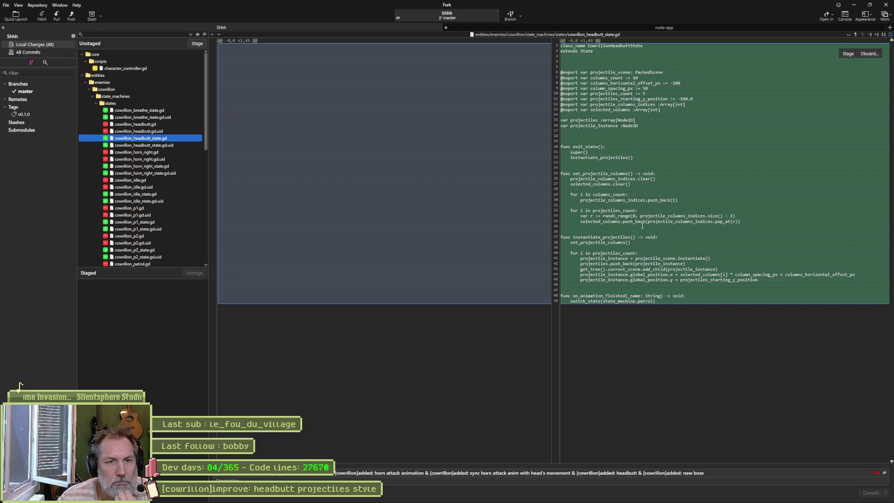